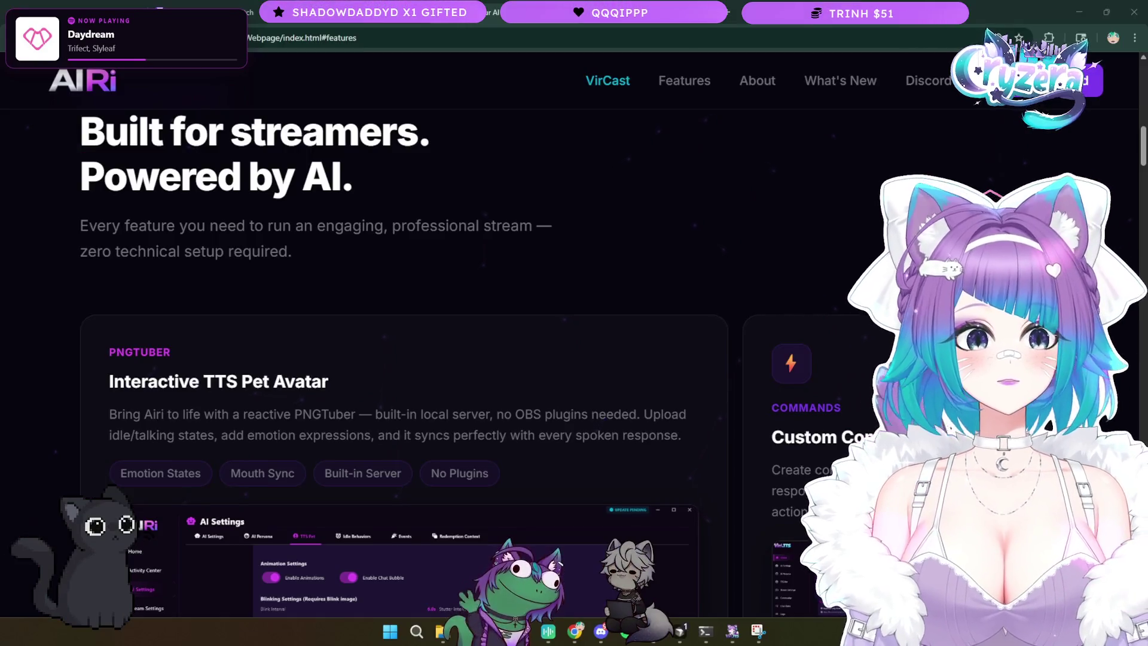
# - Glance at the ViriTTS testers tab, then come back to the AIRi landing page
pyautogui.scroll(4, 451, 299)
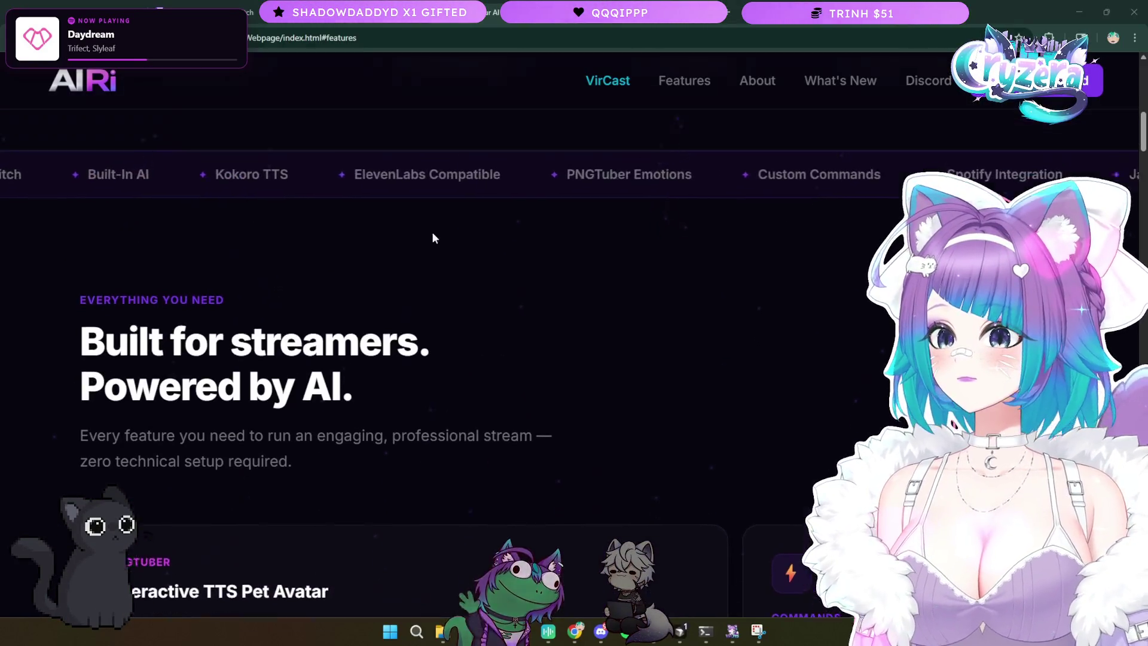
pyautogui.scroll(10, 428, 233)
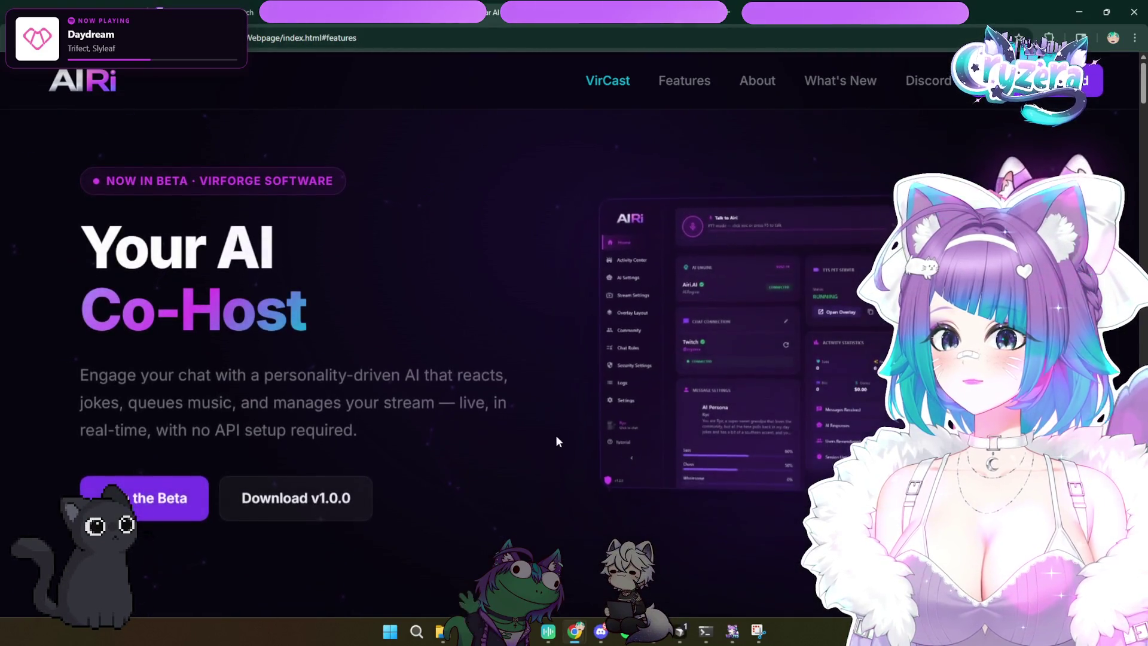
pyautogui.scroll(-10, 558, 435)
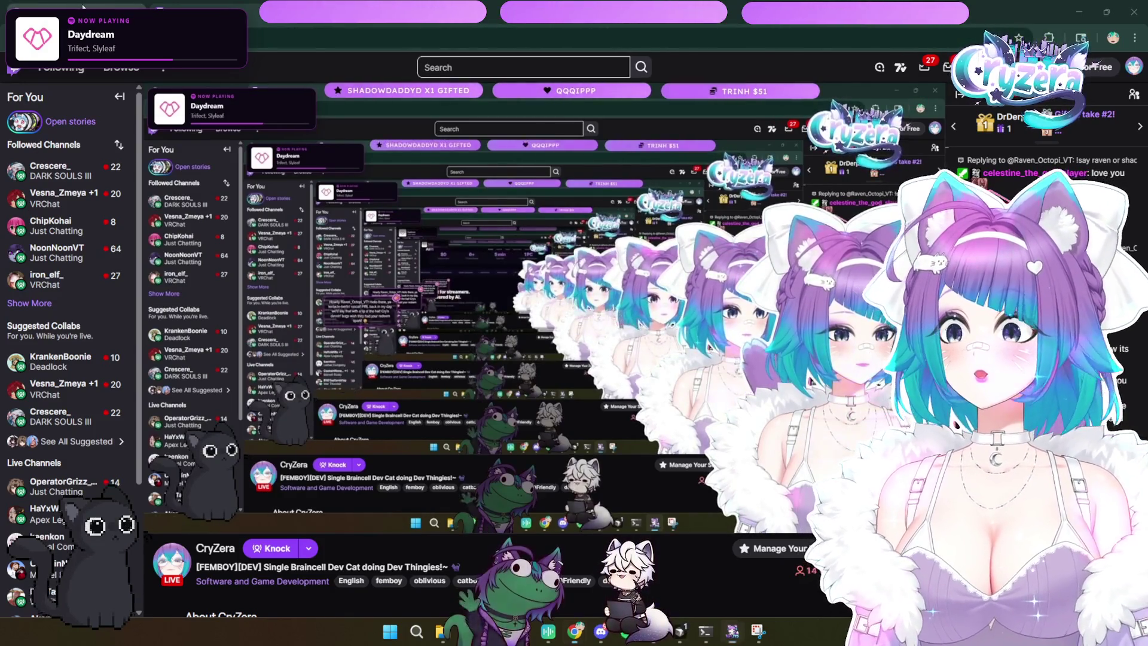
pyautogui.click(239, 6)
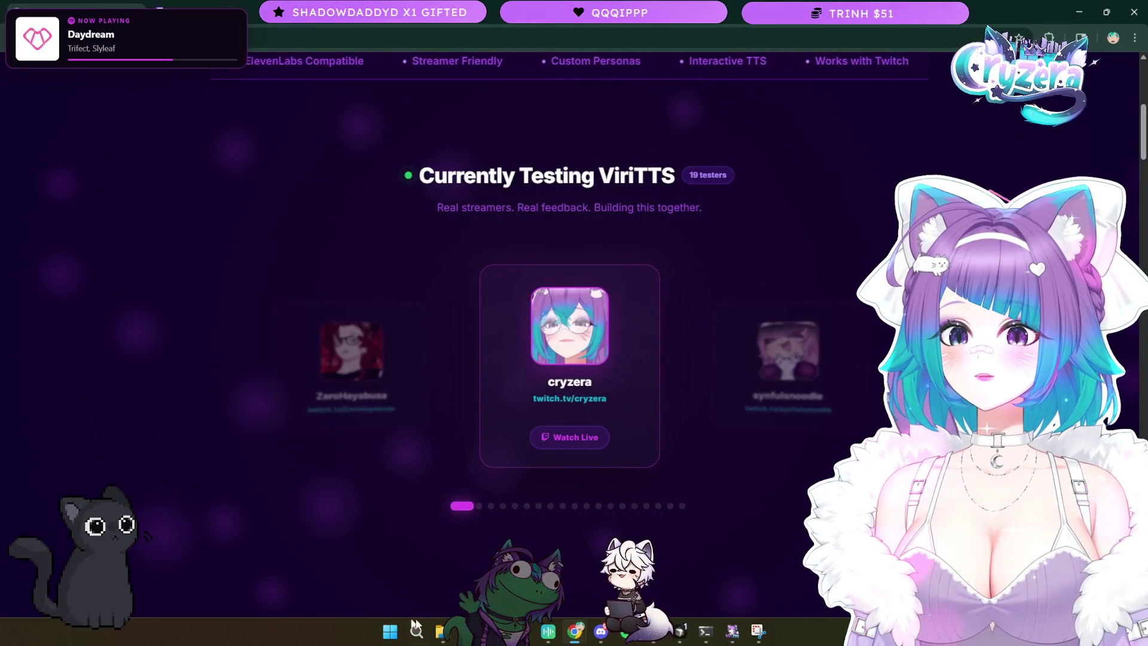
pyautogui.moveTo(575, 631)
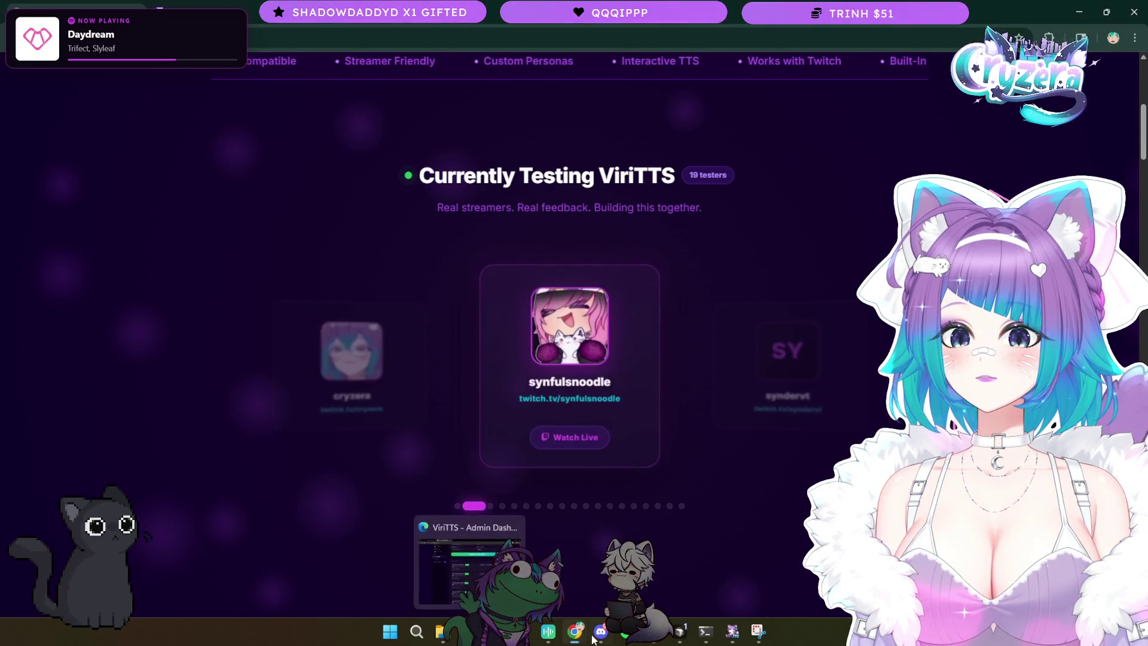
pyautogui.click(529, 589)
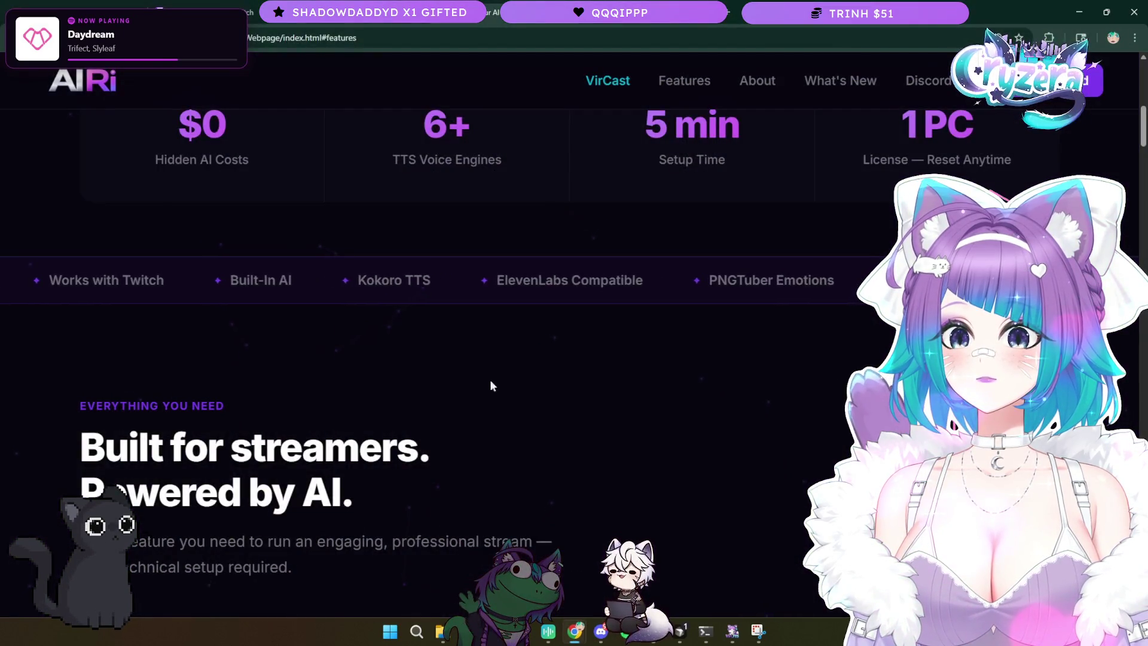
# - Scroll down through the Voice Control and Jam Session feature cards
pyautogui.scroll(-3, 492, 385)
pyautogui.scroll(3, 504, 403)
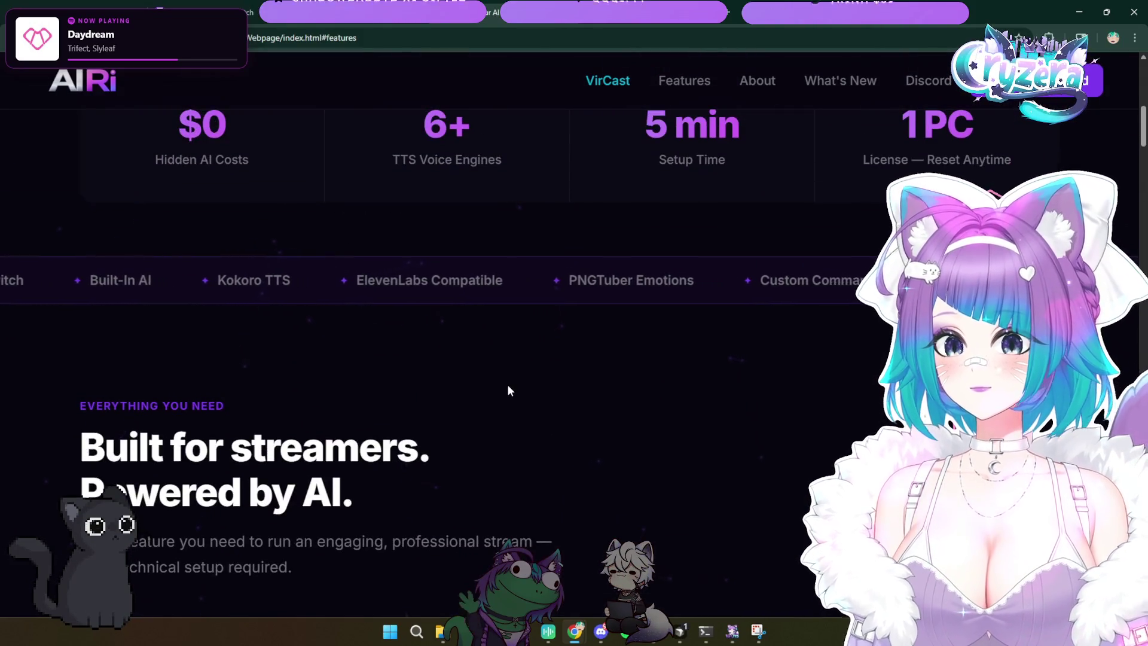
pyautogui.scroll(-7, 507, 389)
pyautogui.scroll(-10, 501, 380)
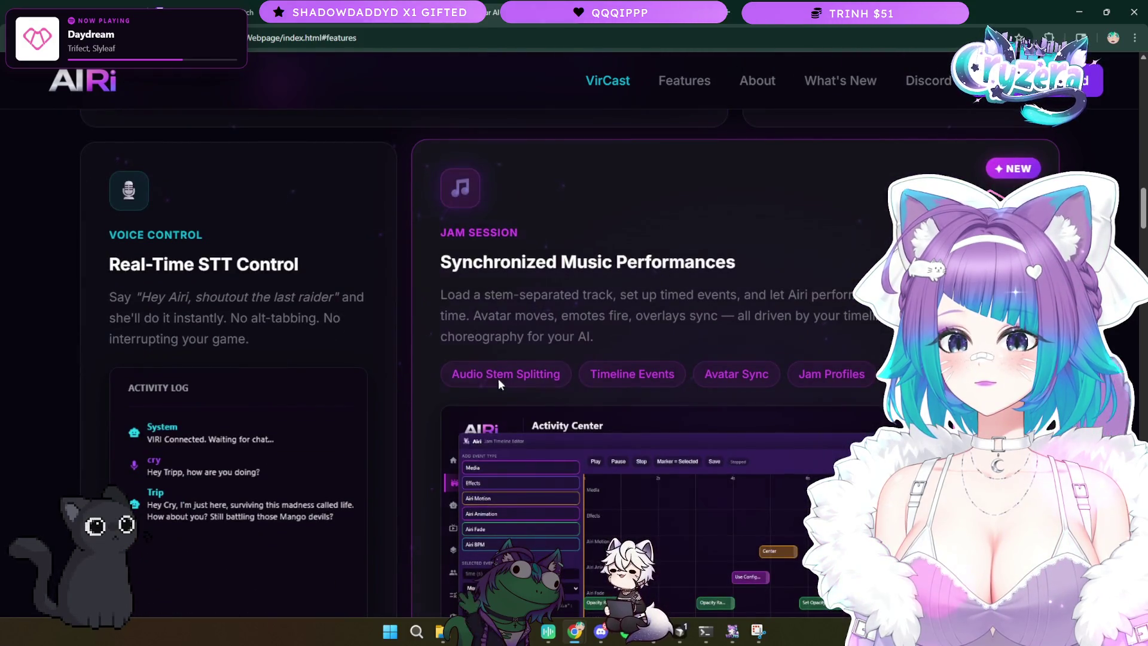
pyautogui.scroll(-3, 501, 380)
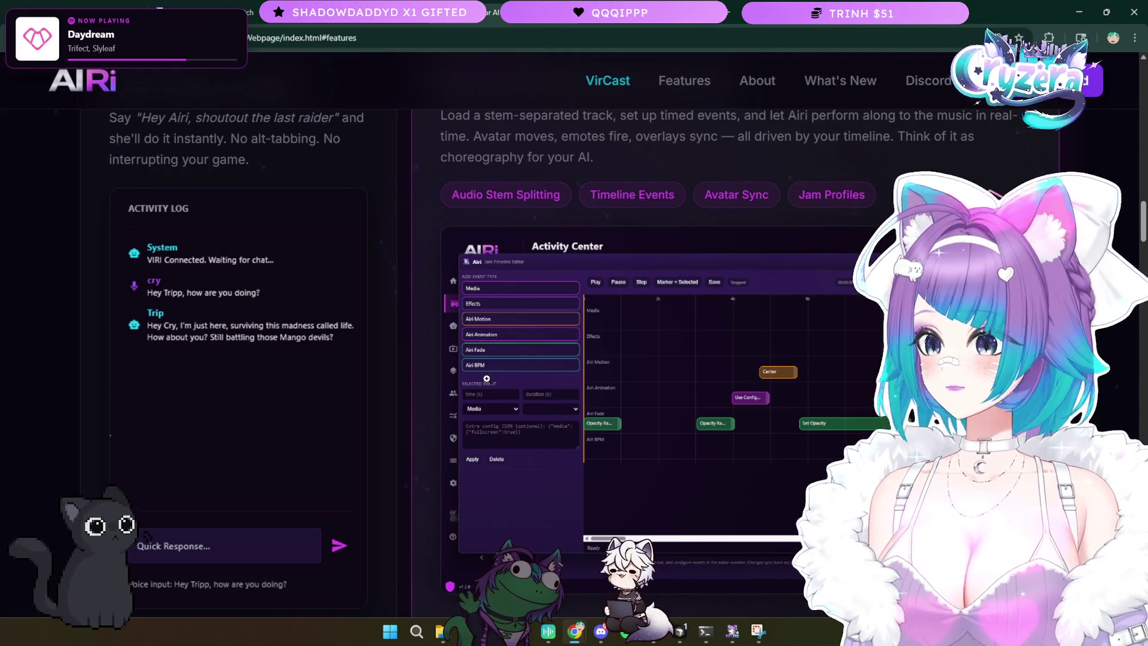
pyautogui.scroll(-4, 484, 377)
pyautogui.scroll(4, 417, 381)
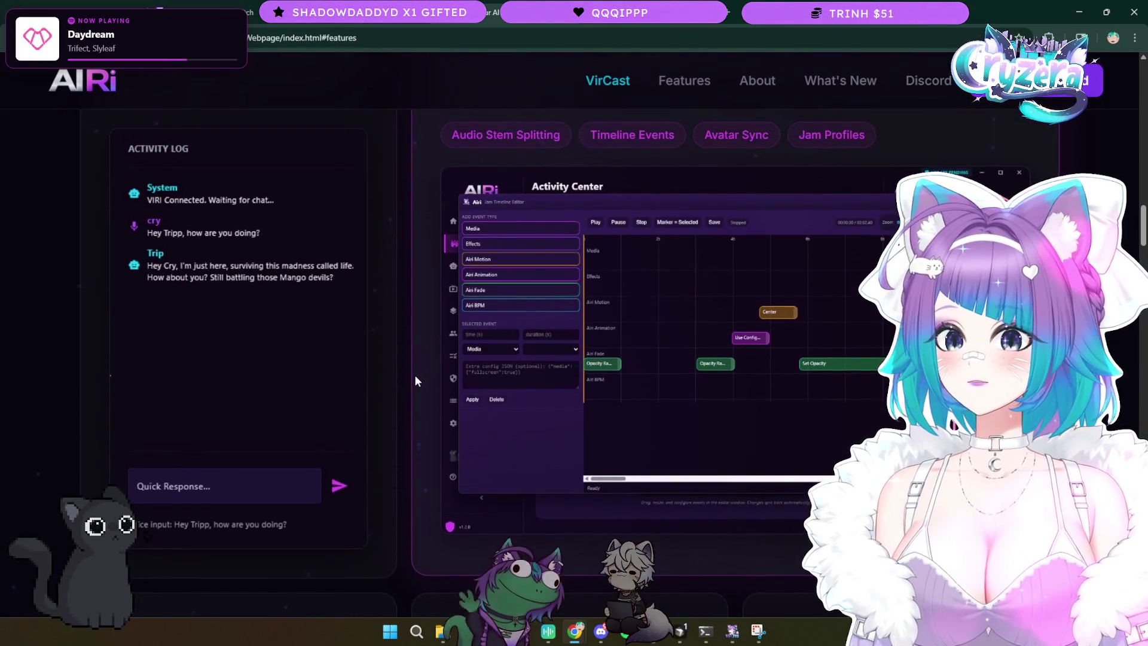
pyautogui.scroll(2, 417, 381)
pyautogui.scroll(-3, 417, 381)
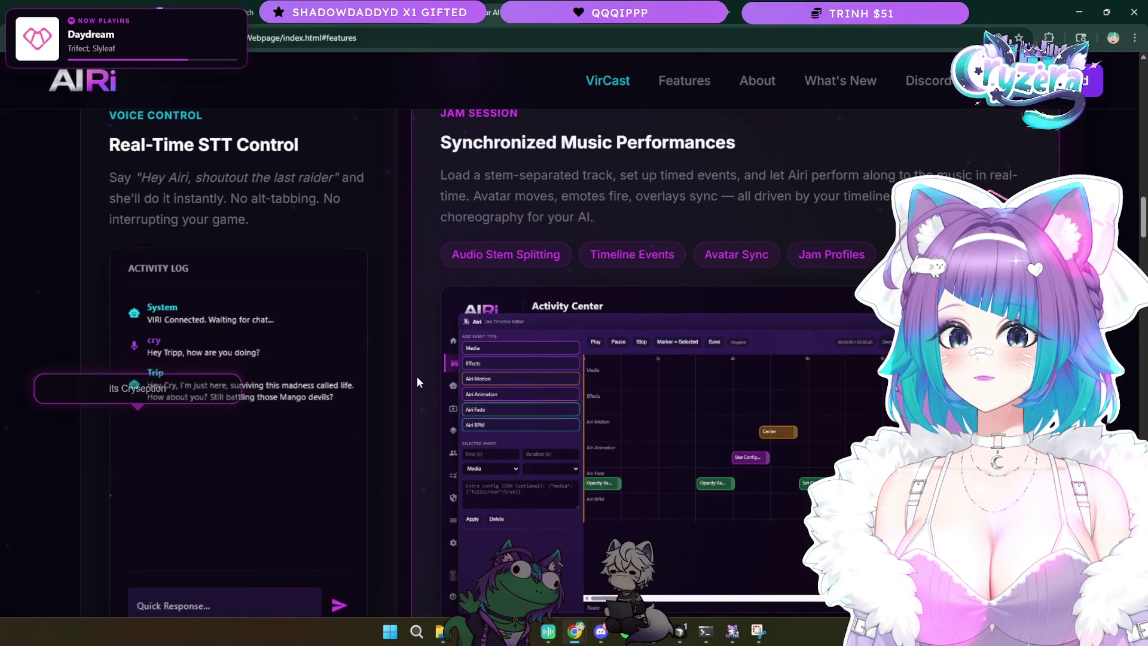
pyautogui.scroll(-8, 417, 381)
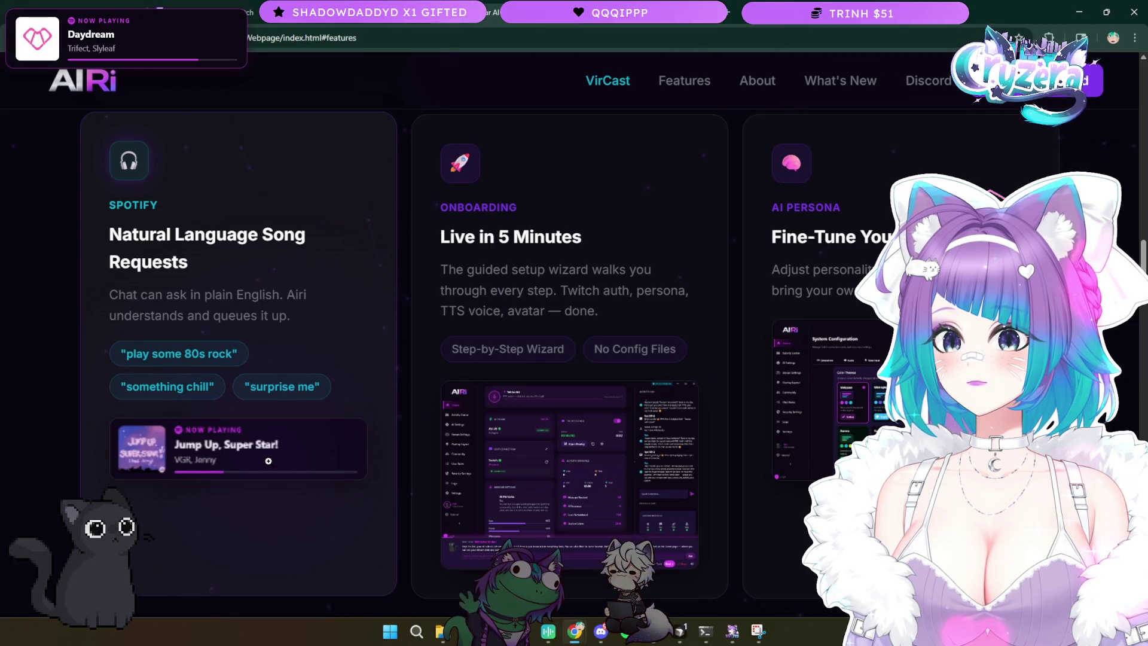
pyautogui.scroll(-1, 272, 463)
# - Enlarge and close the onboarding and AI Persona configuration screenshots
pyautogui.click(593, 449)
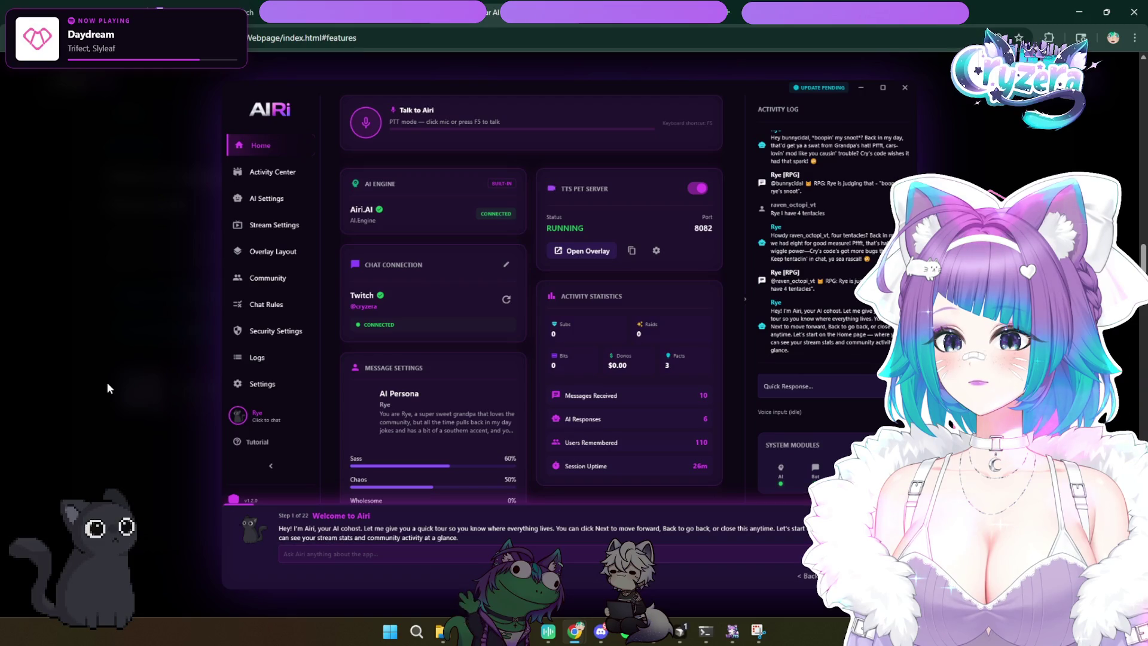
pyautogui.click(96, 357)
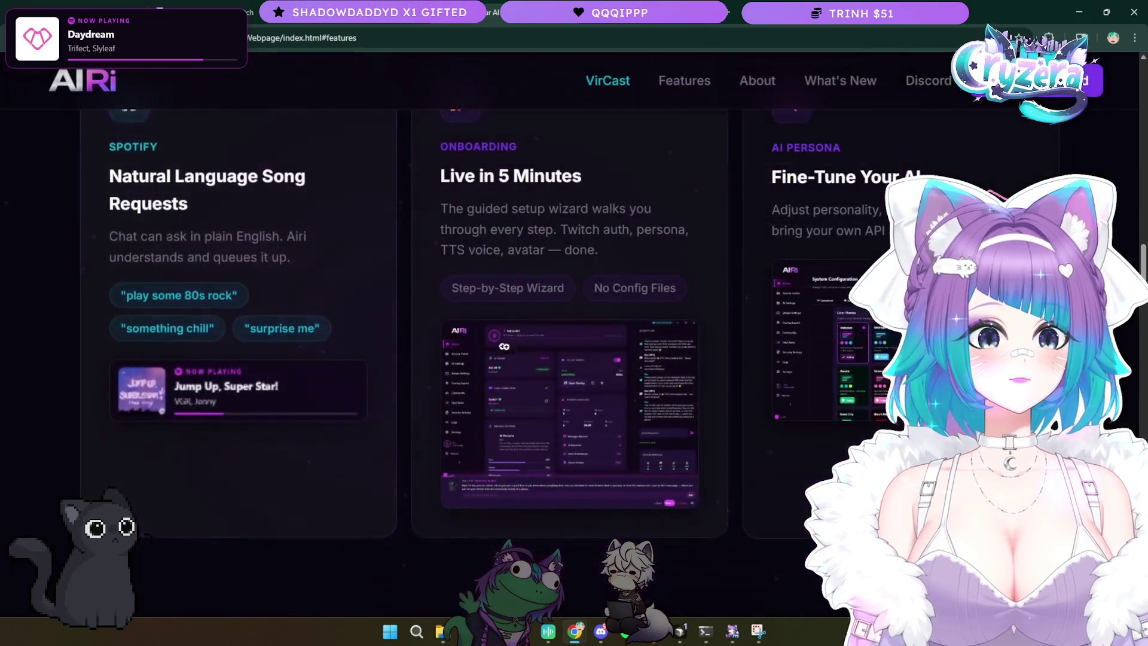
pyautogui.click(849, 354)
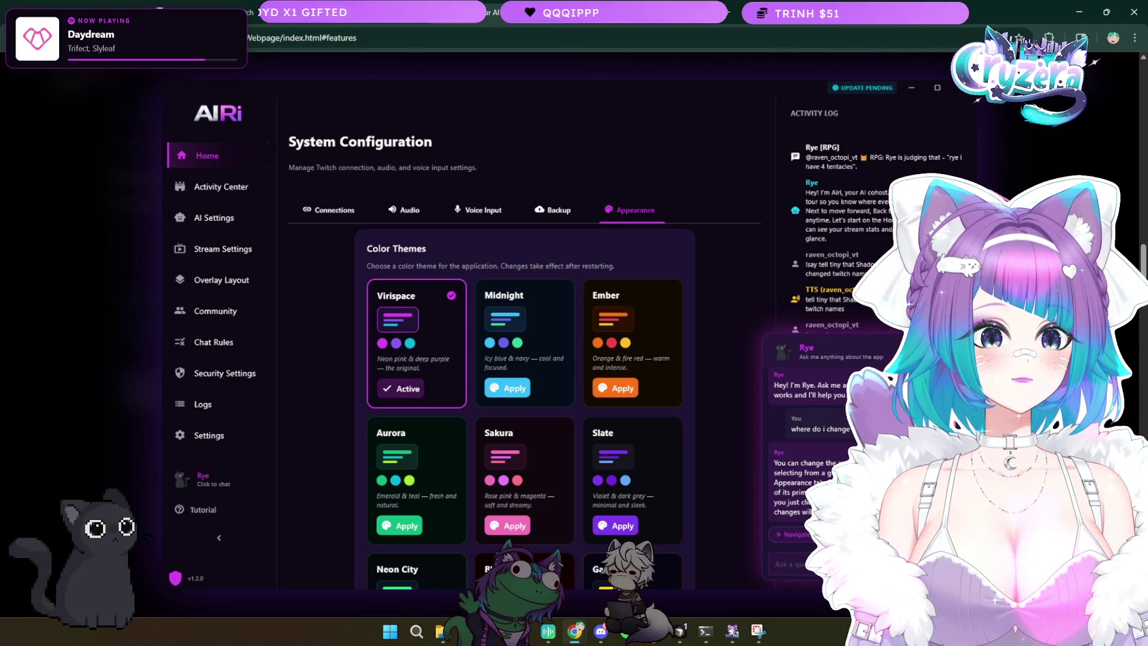
pyautogui.press('Escape')
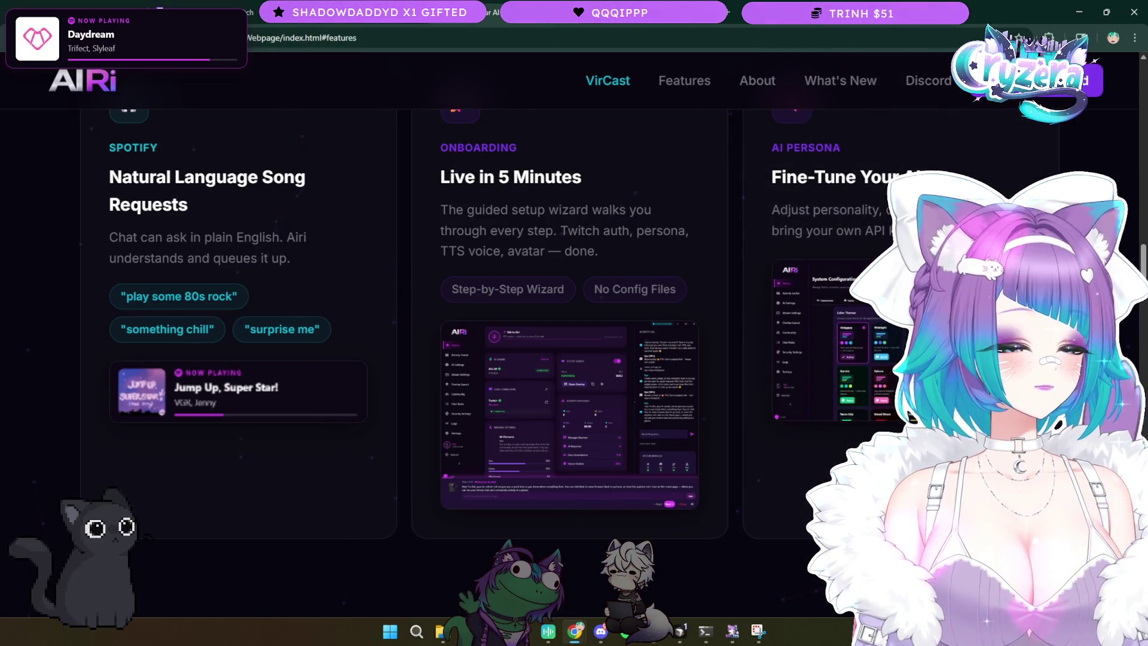
# - Inspect the enlarged Unified Activity Log and Smart Chat Moderation screenshots
pyautogui.hotkey('alt', 'Tab')
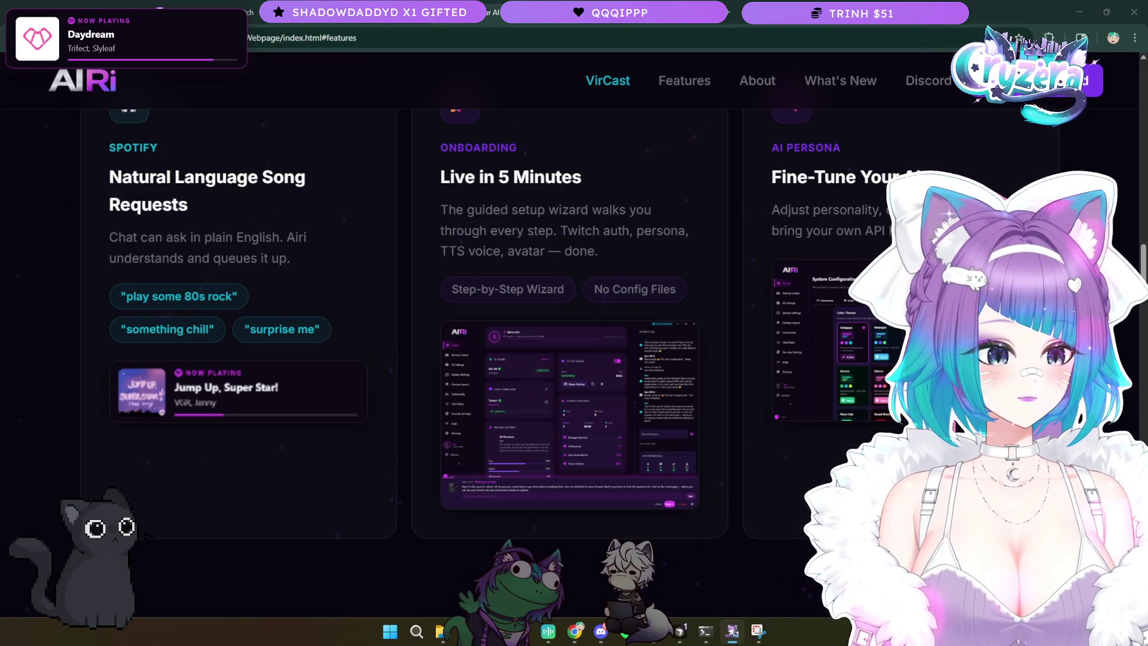
pyautogui.hotkey('alt', 'Tab')
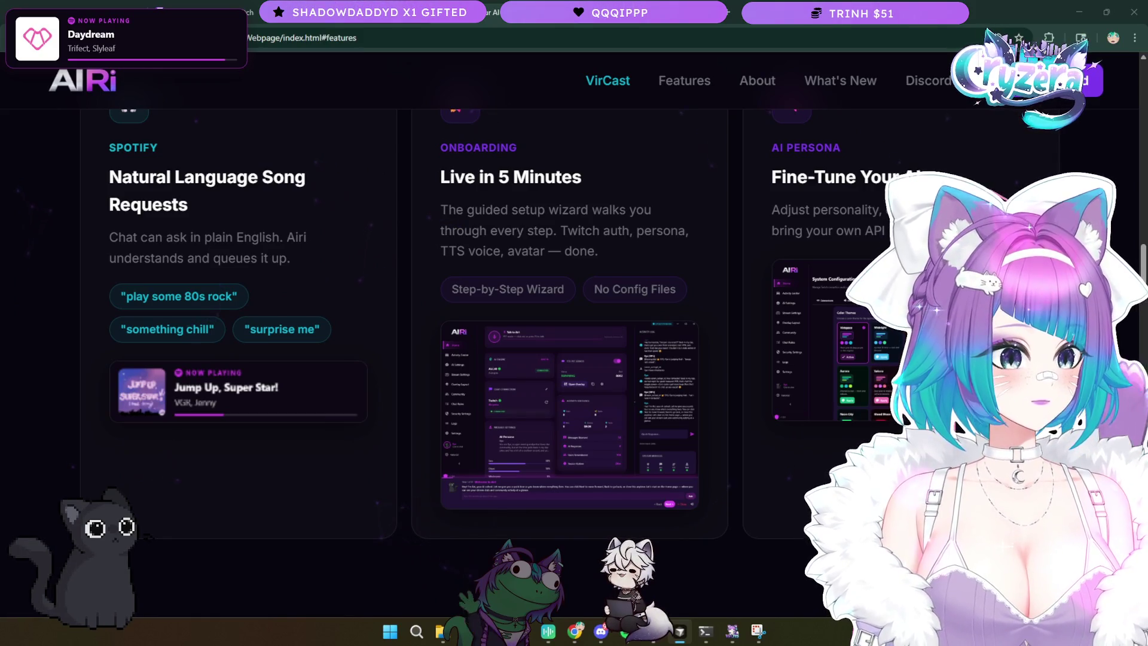
pyautogui.scroll(-10, 457, 273)
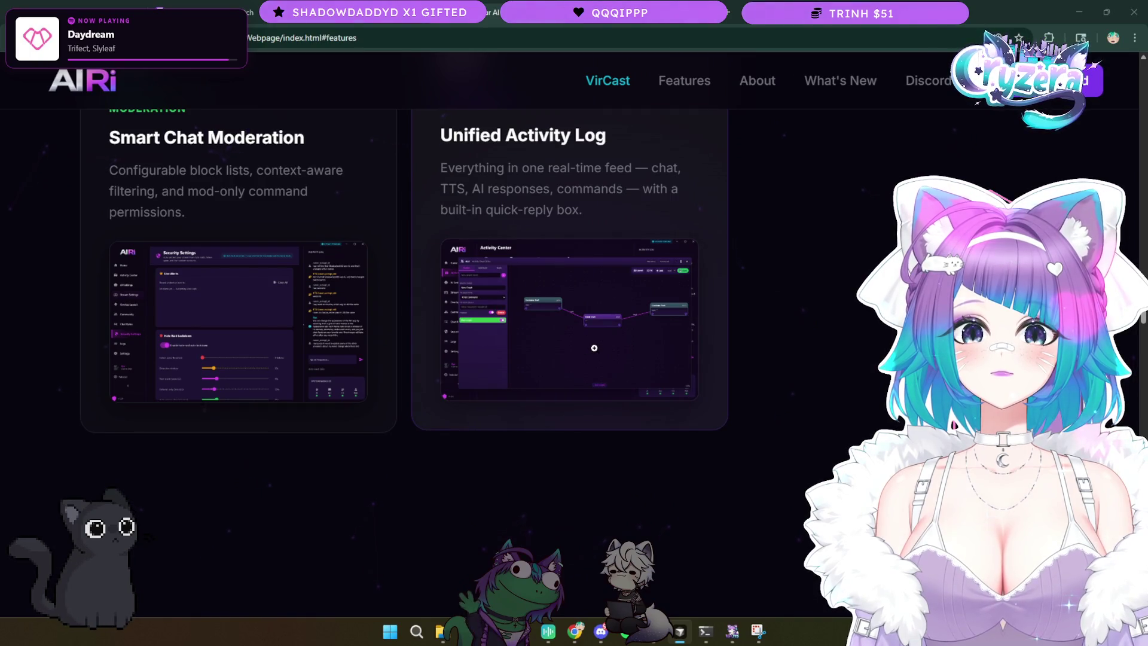
pyautogui.scroll(2, 588, 351)
pyautogui.click(597, 454)
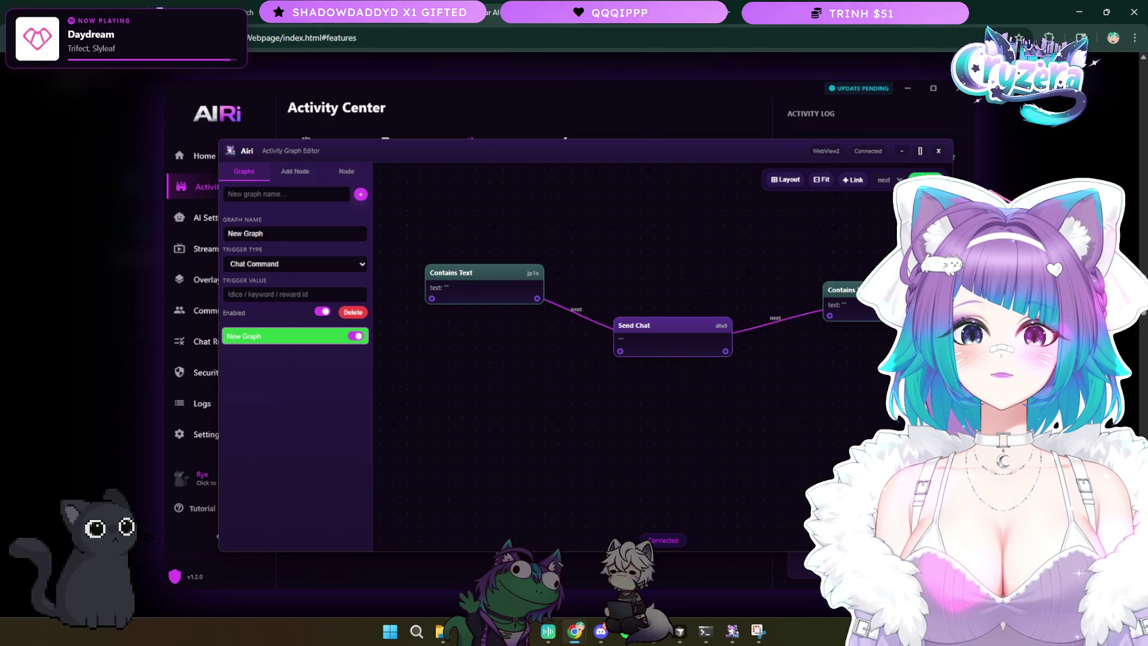
pyautogui.press('Escape')
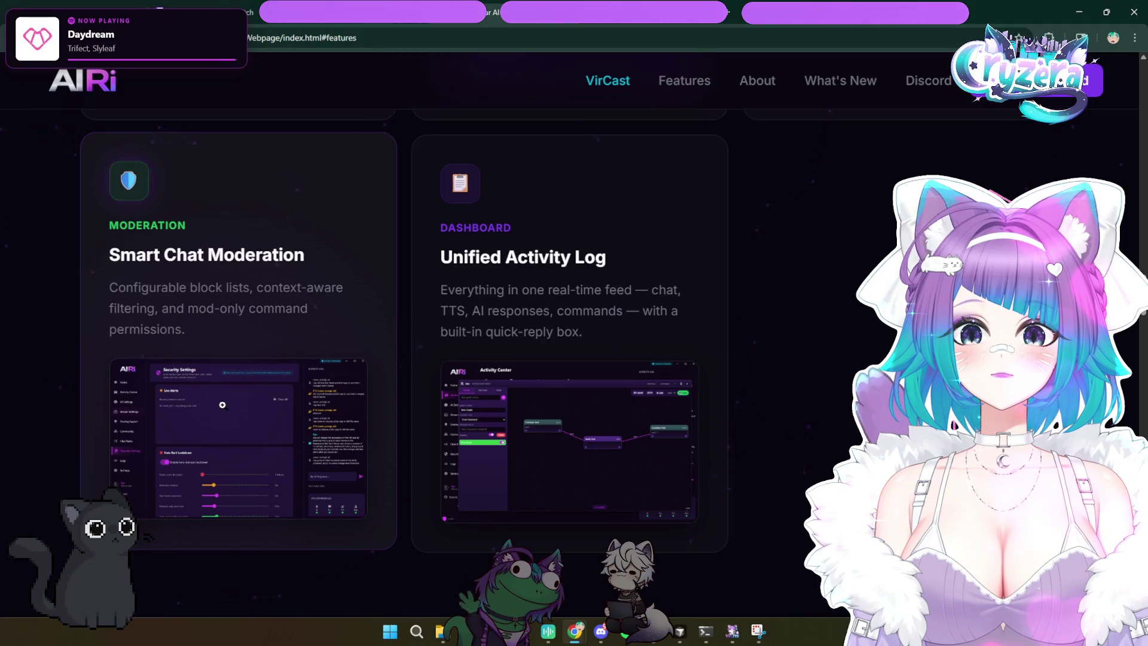
pyautogui.click(225, 409)
pyautogui.press('Escape')
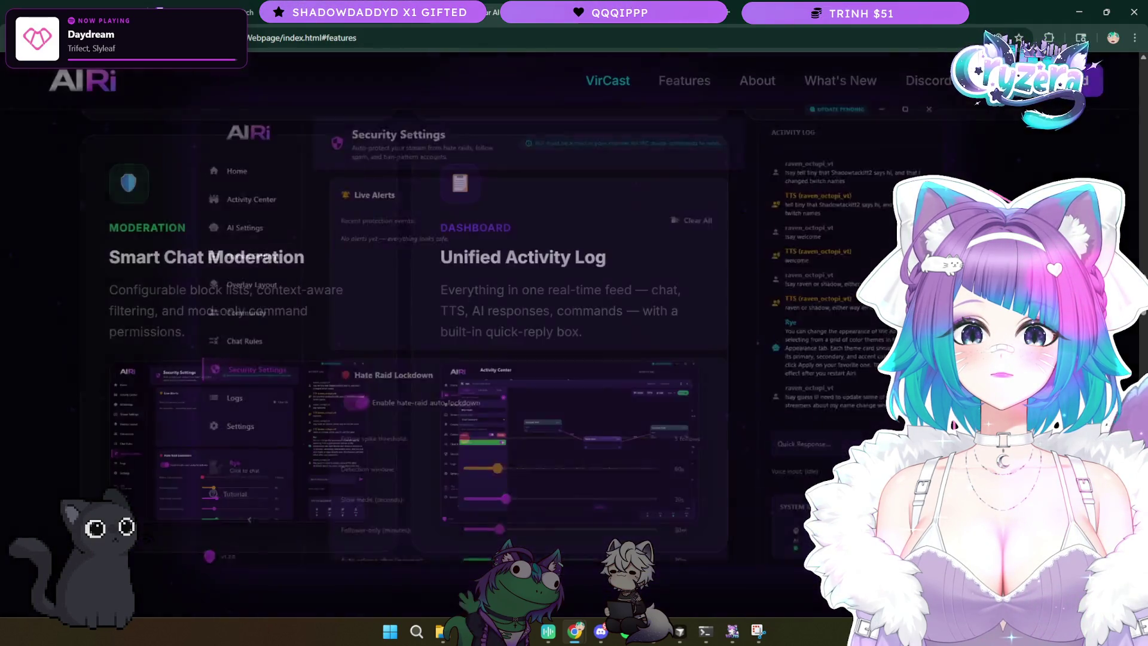
# - Take a second look at the enlarged onboarding screenshot
pyautogui.scroll(8, 427, 377)
pyautogui.scroll(1, 447, 378)
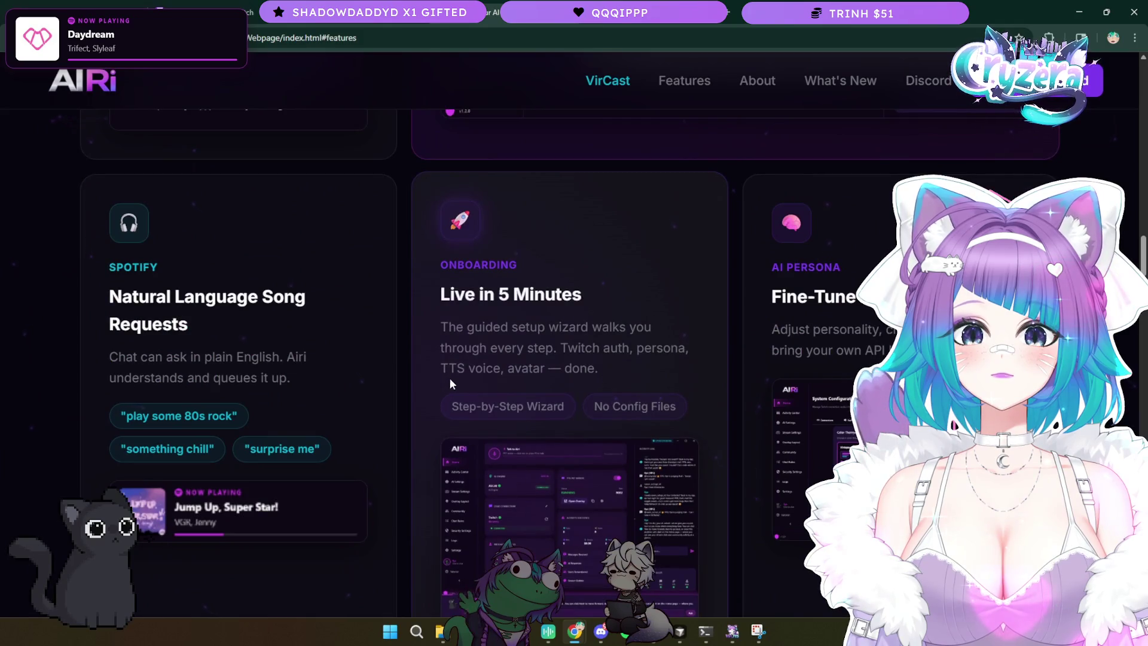
pyautogui.scroll(-2, 598, 414)
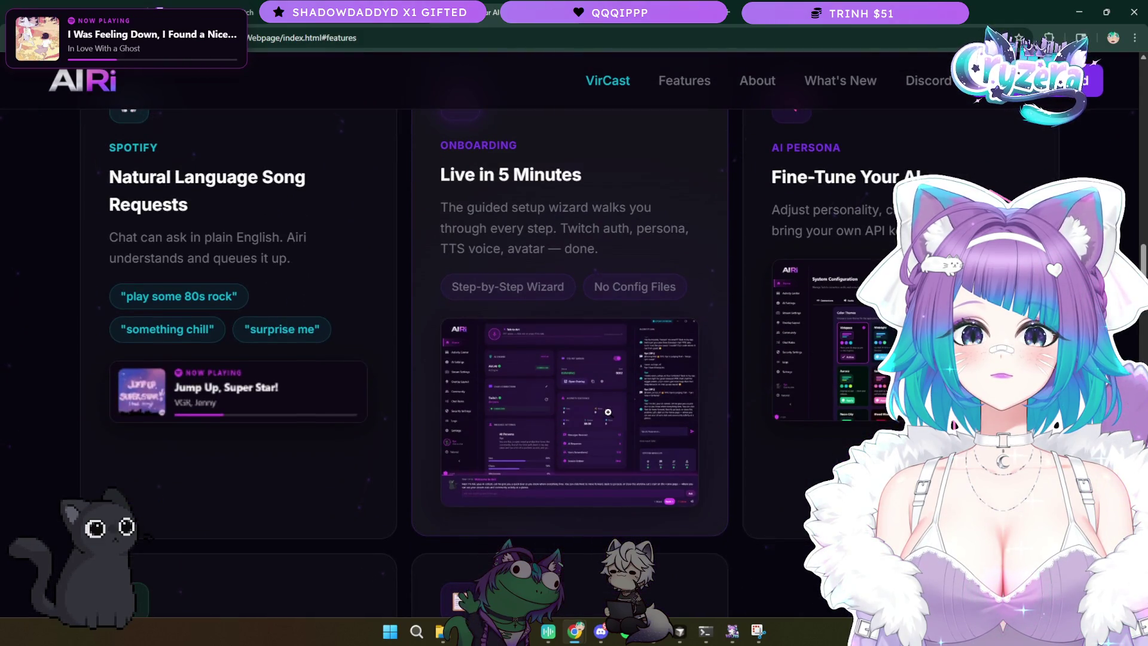
pyautogui.click(608, 412)
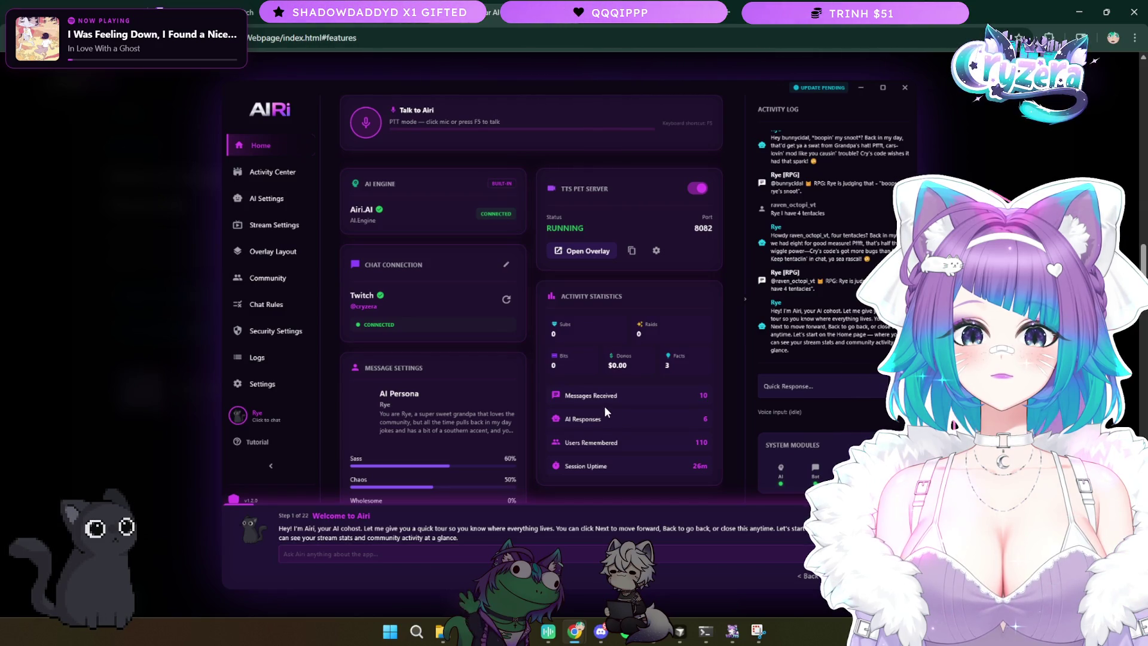
pyautogui.click(740, 373)
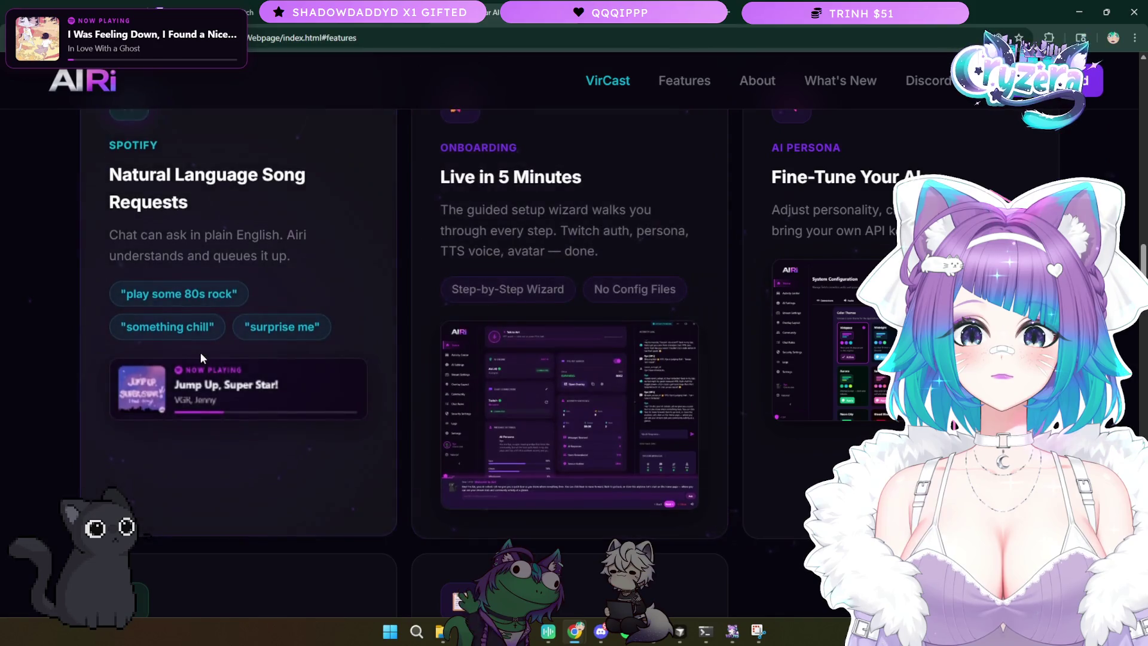
# - Scroll back up from the feature cards toward the top of the page
pyautogui.scroll(8, 203, 351)
pyautogui.scroll(4, 212, 350)
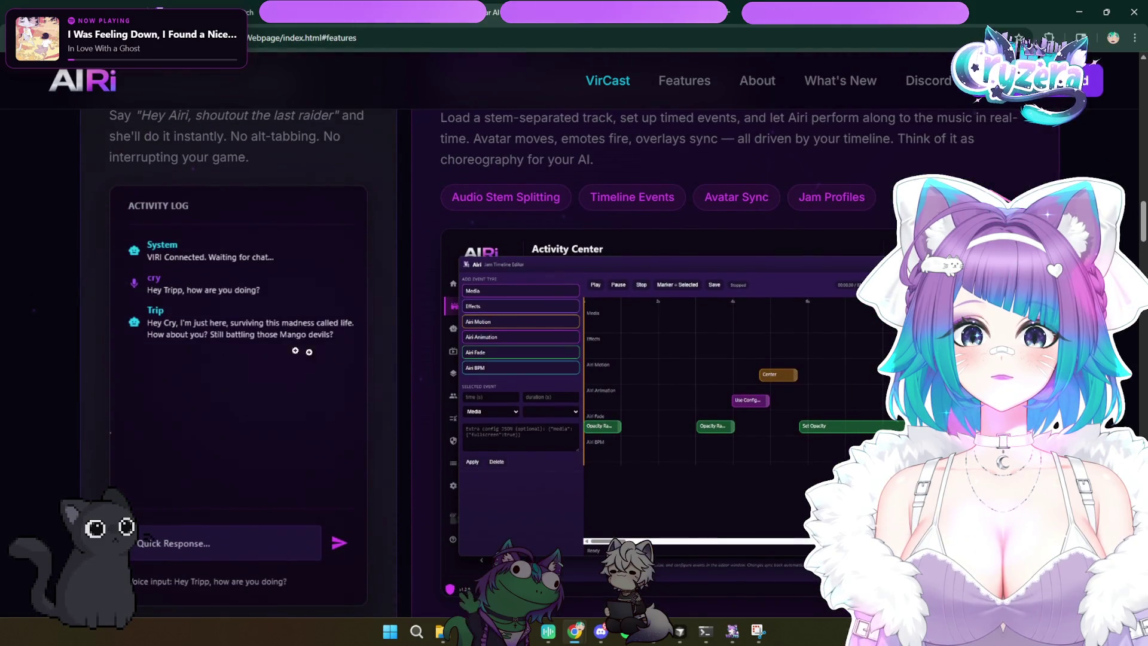
pyautogui.scroll(1, 291, 351)
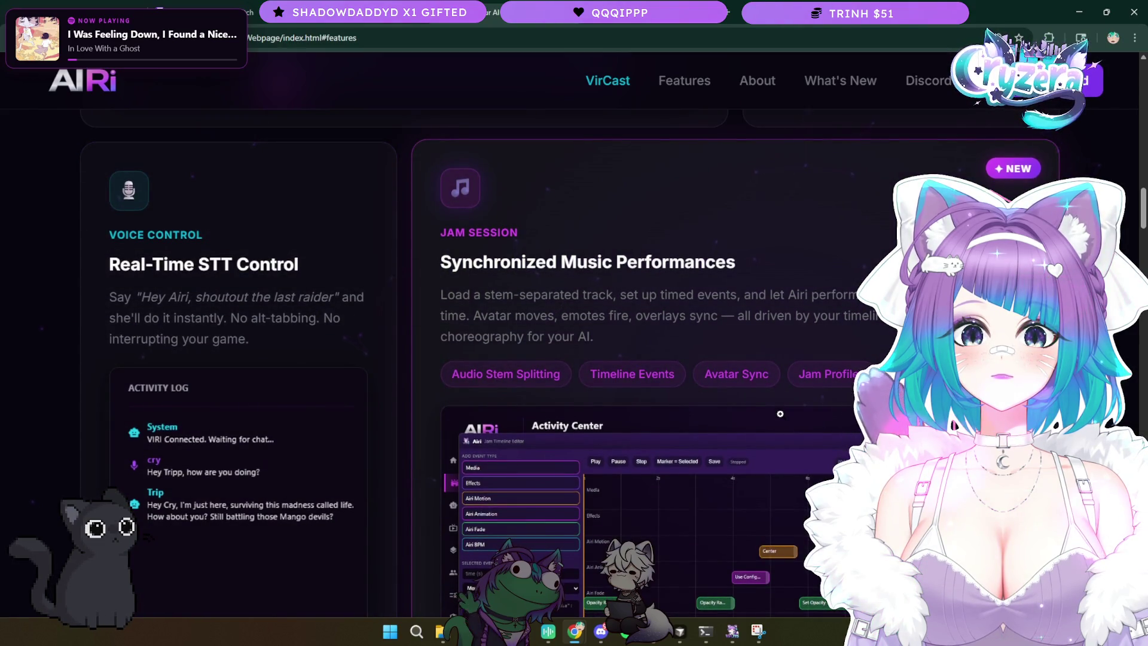
pyautogui.scroll(8, 780, 414)
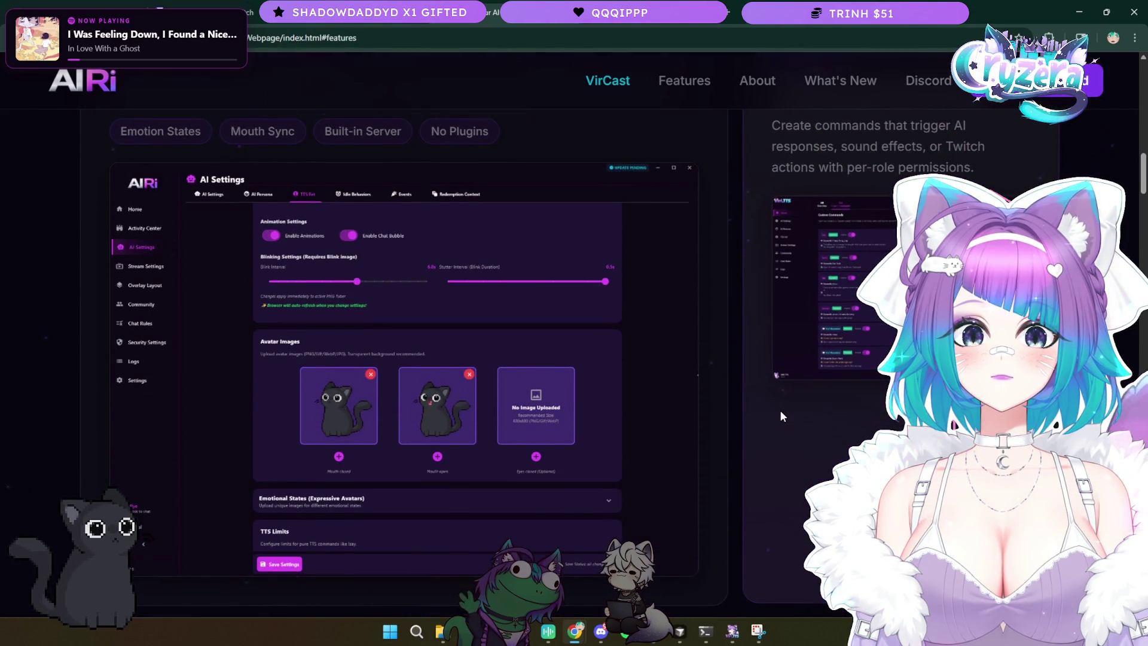
pyautogui.scroll(3, 780, 410)
pyautogui.scroll(-11, 780, 411)
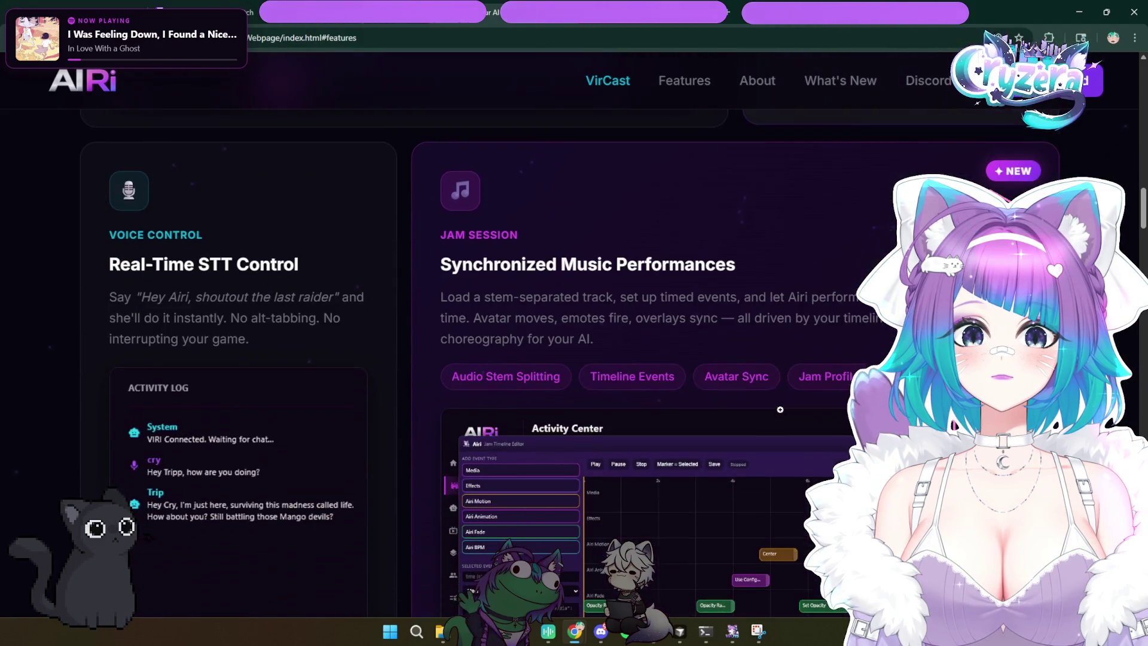
pyautogui.scroll(-3, 780, 409)
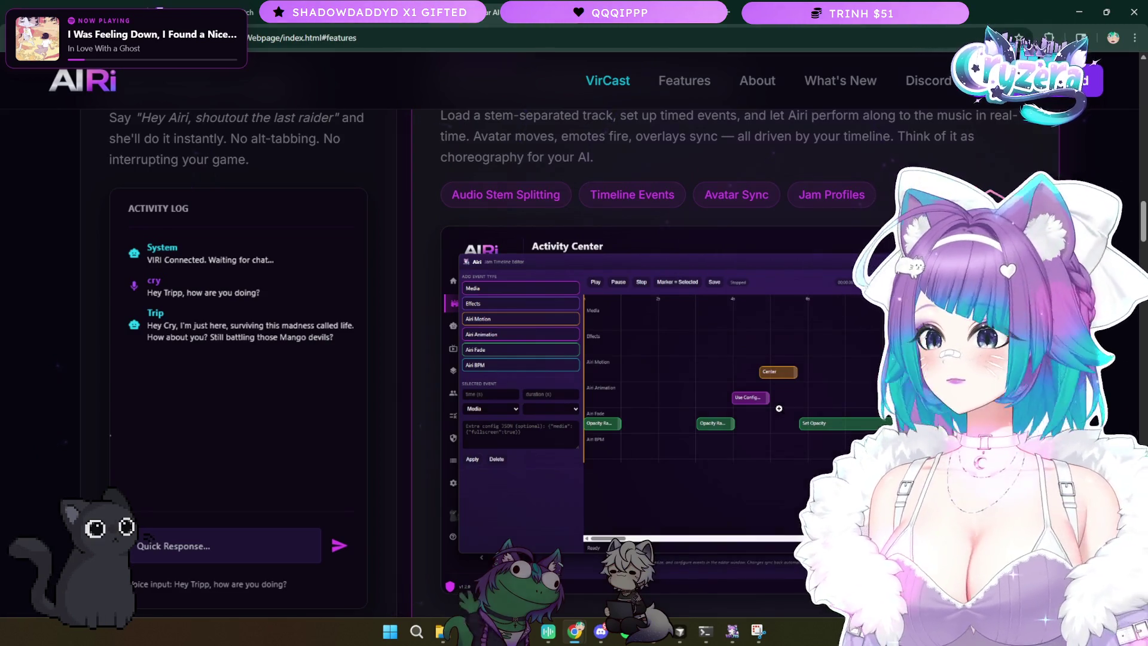
pyautogui.scroll(6, 776, 405)
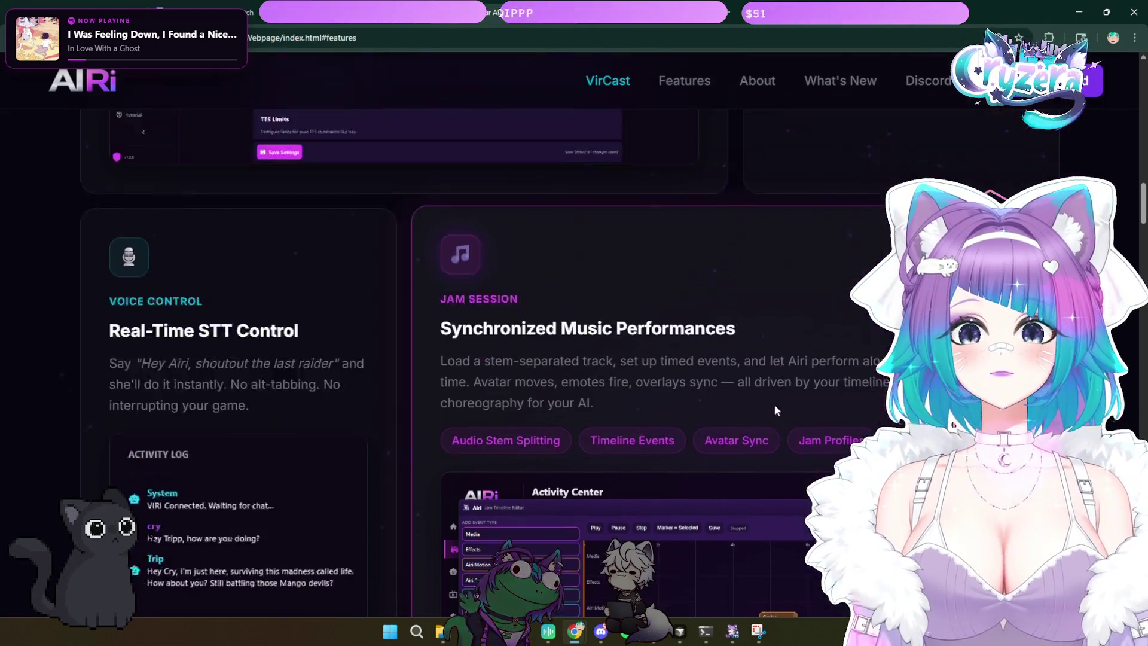
pyautogui.scroll(-5, 774, 404)
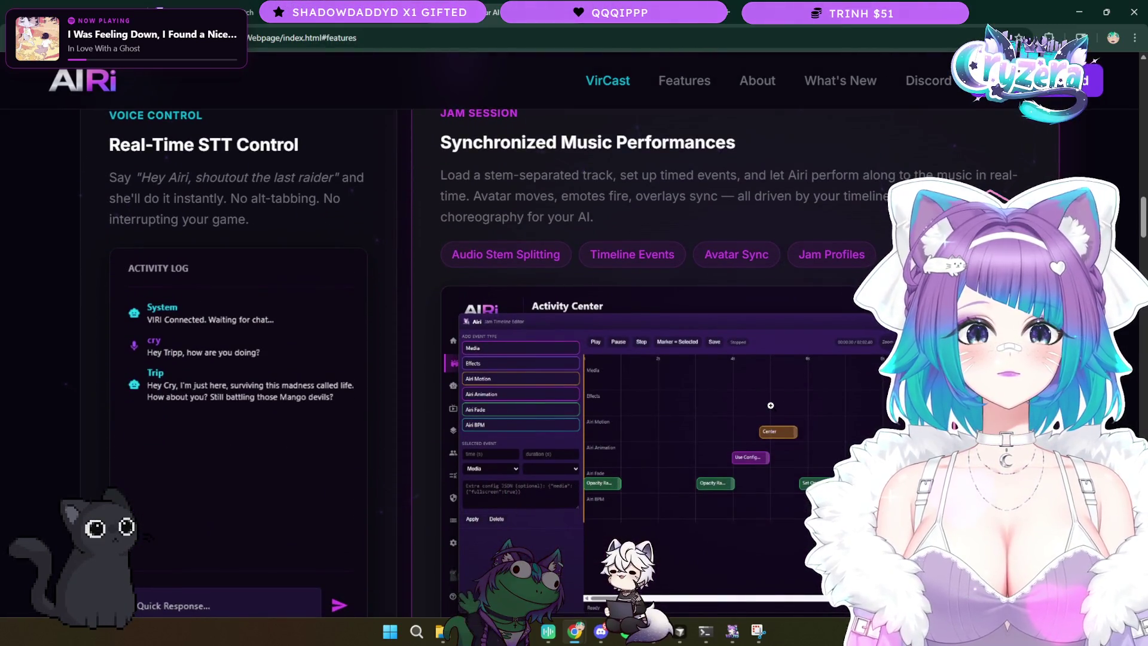
pyautogui.scroll(-1, 773, 405)
pyautogui.scroll(-6, 768, 404)
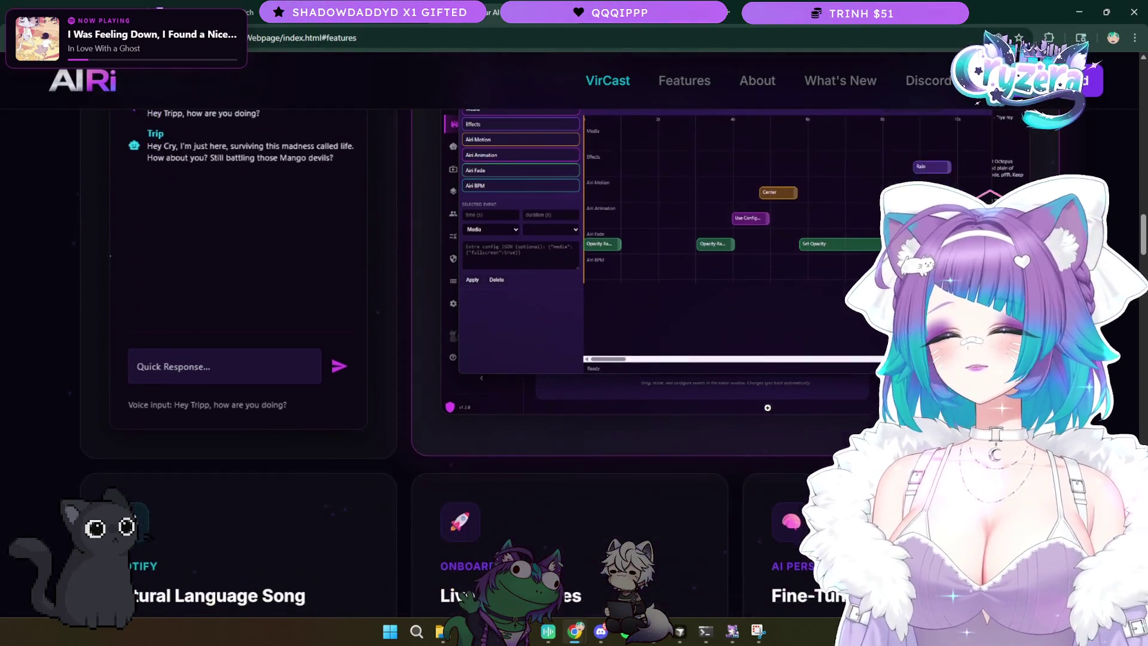
pyautogui.scroll(6, 770, 409)
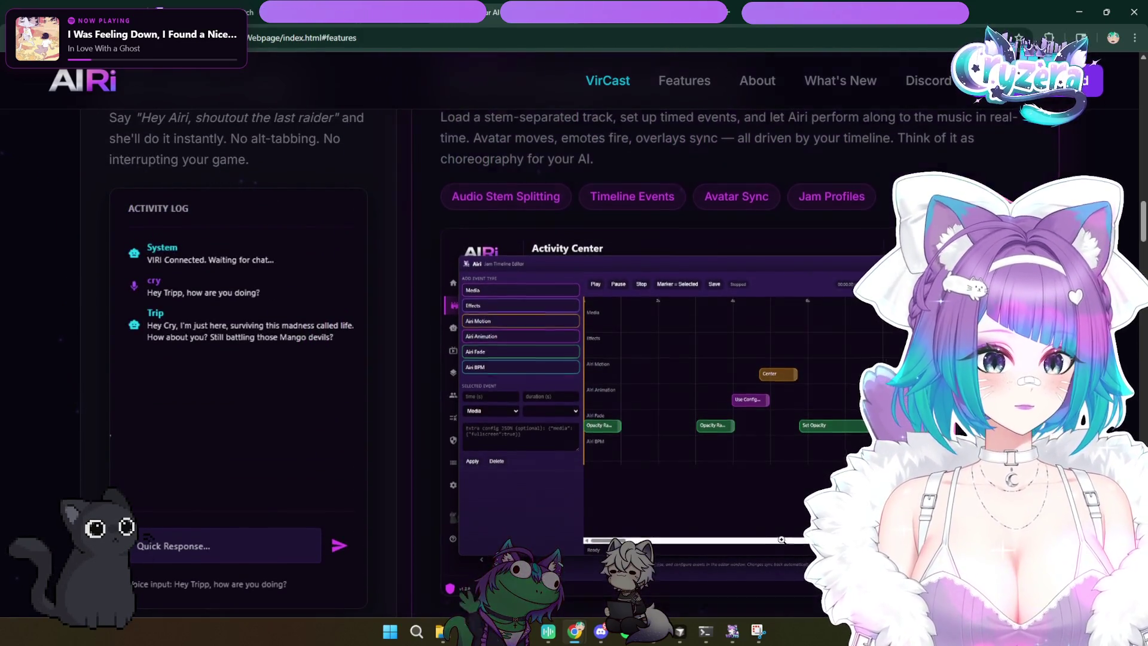
# - Settle on the hero section showing the $0, 6+ and 5 min stats row
pyautogui.scroll(-1, 747, 521)
pyautogui.scroll(1, 688, 484)
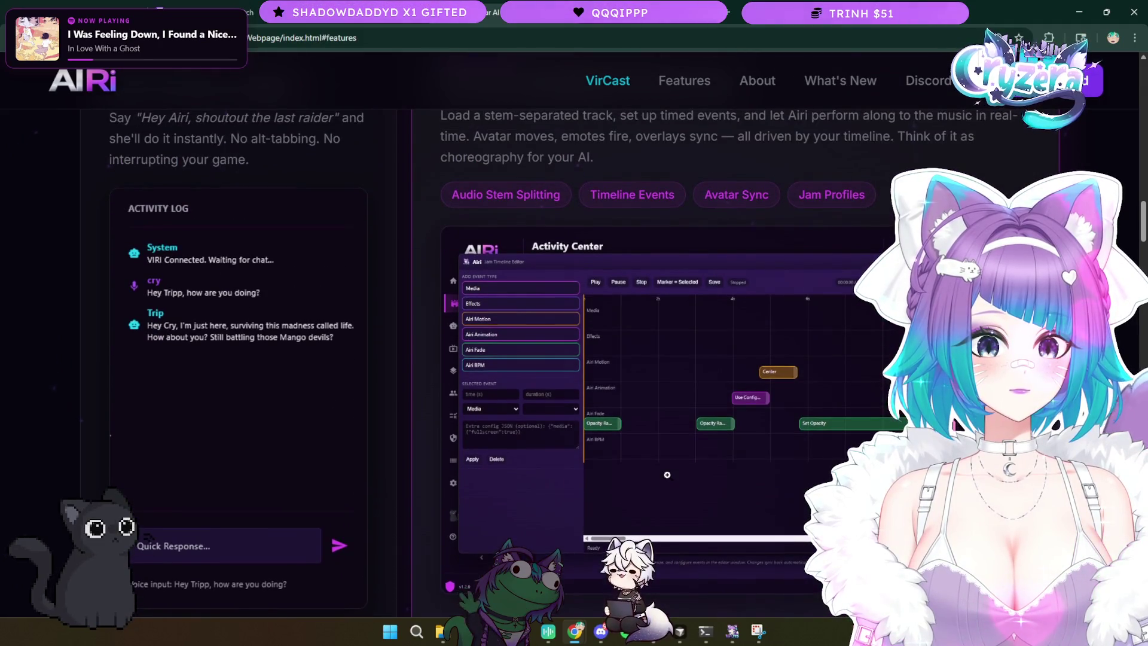
pyautogui.scroll(3, 668, 475)
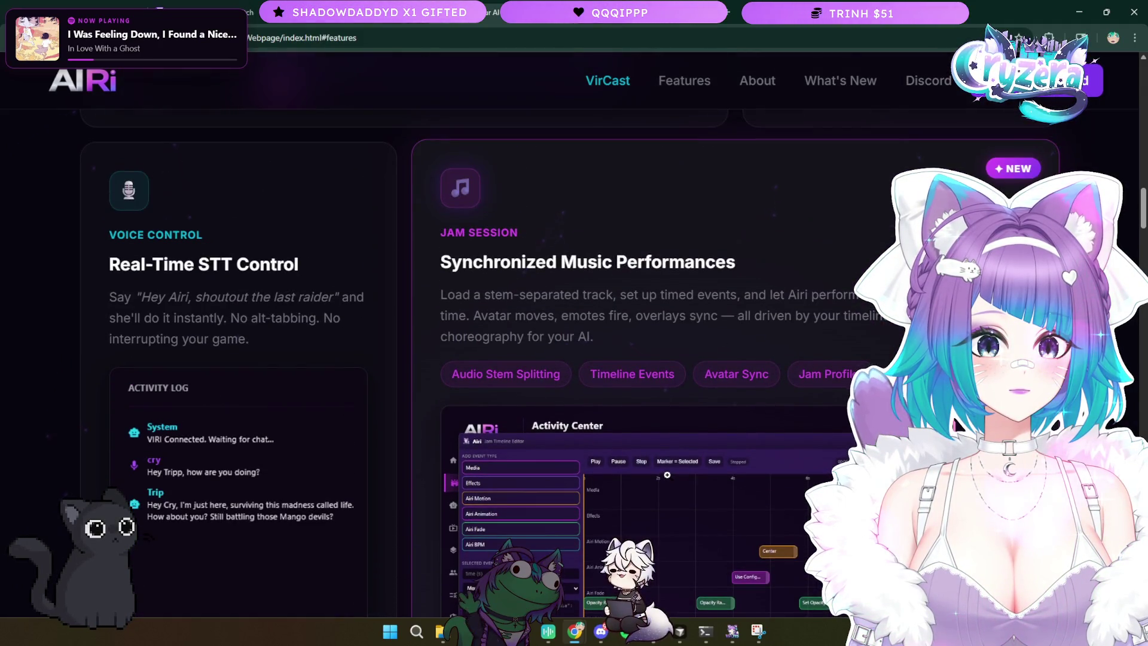
pyautogui.scroll(-3, 667, 475)
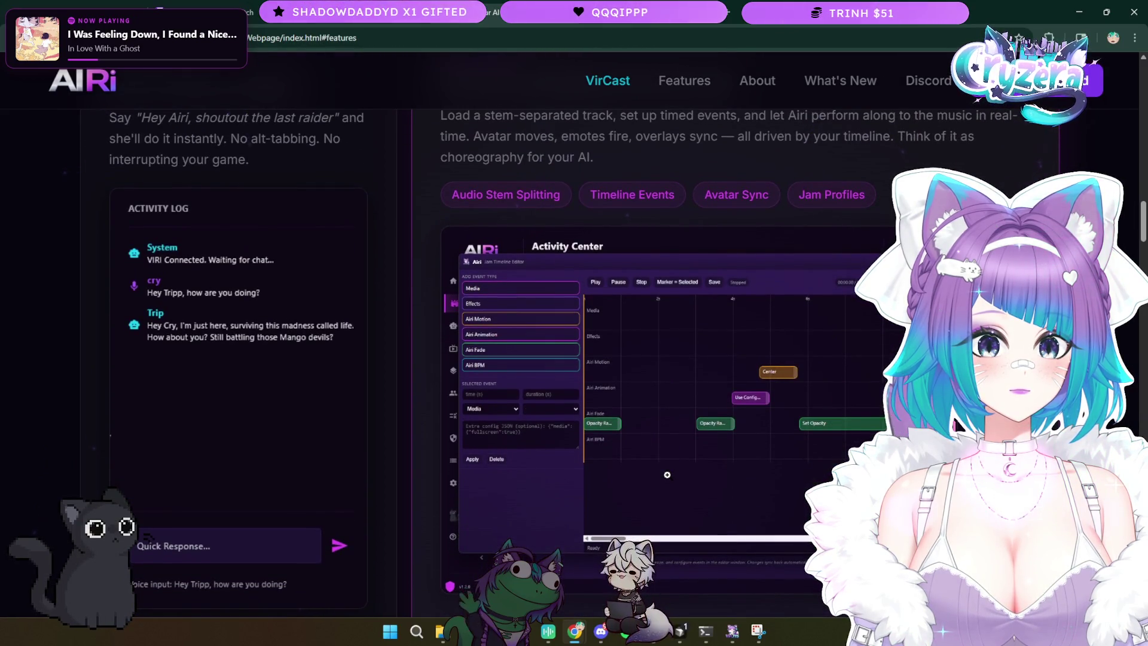
pyautogui.scroll(-2, 668, 475)
pyautogui.scroll(-2, 667, 475)
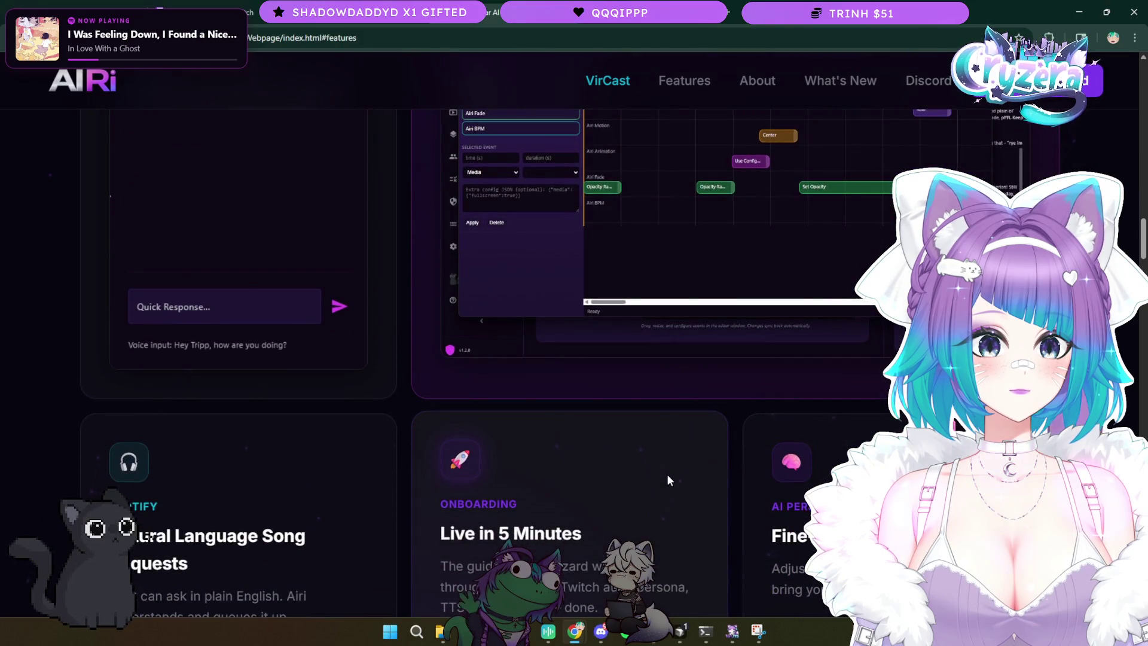
pyautogui.scroll(-5, 667, 475)
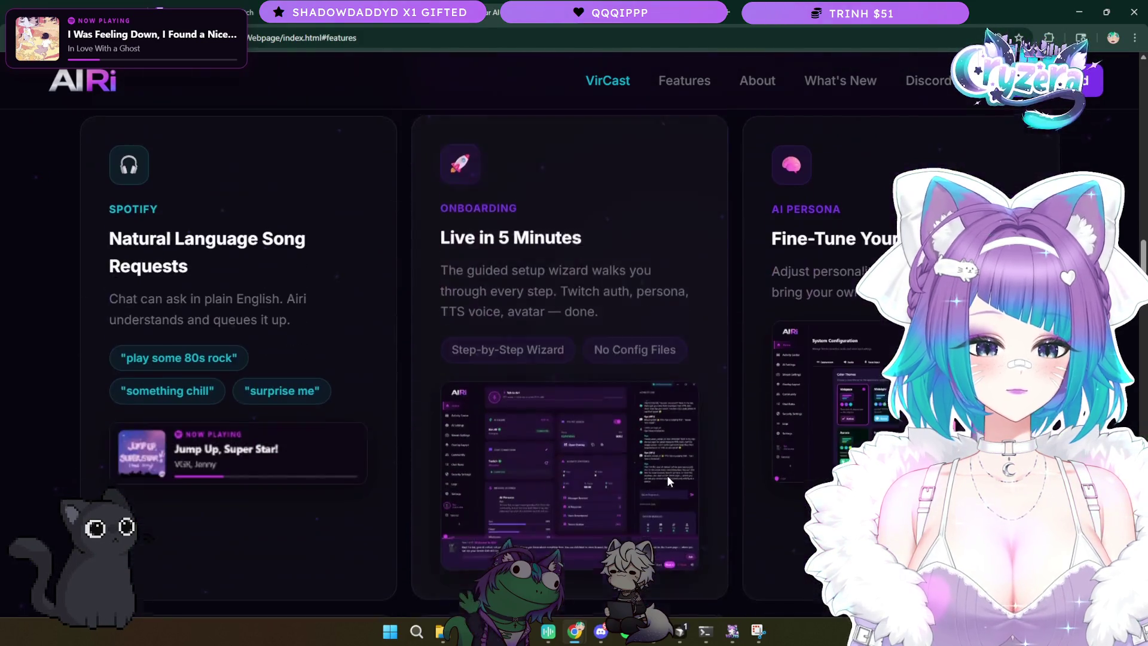
pyautogui.scroll(-9, 667, 476)
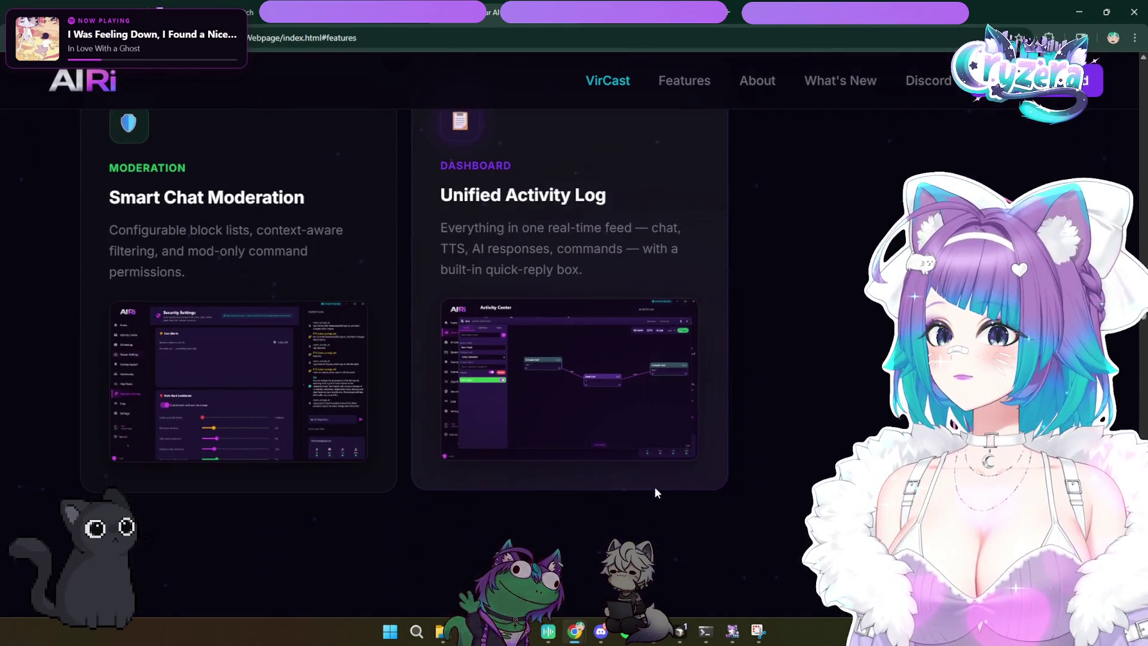
pyautogui.scroll(1, 656, 503)
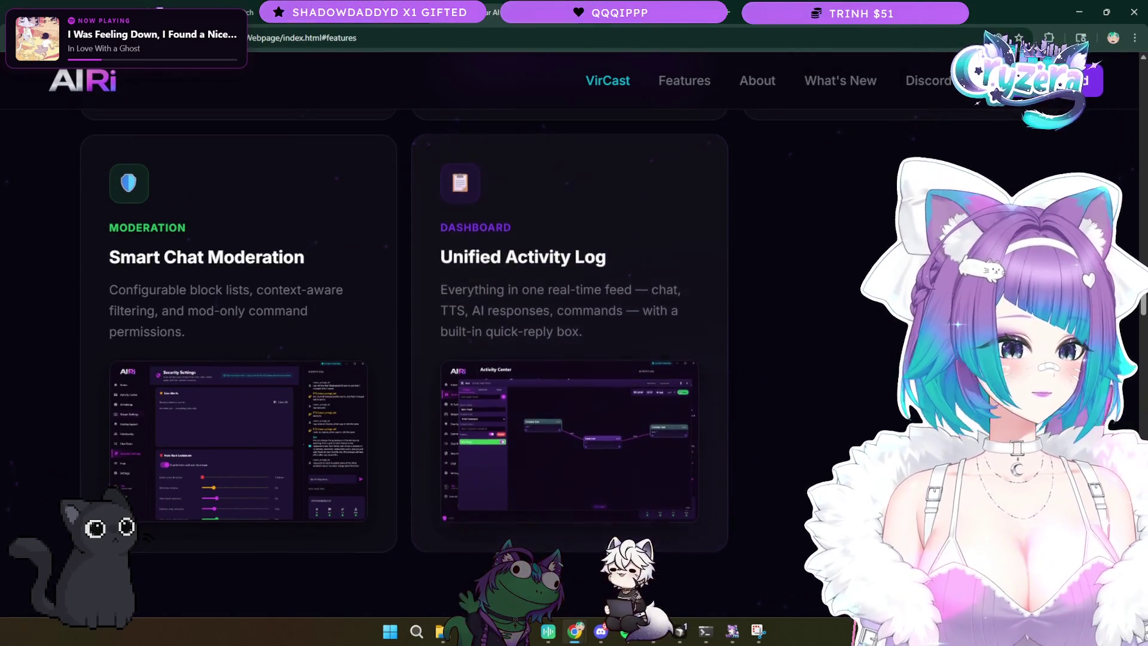
pyautogui.scroll(15, 419, 236)
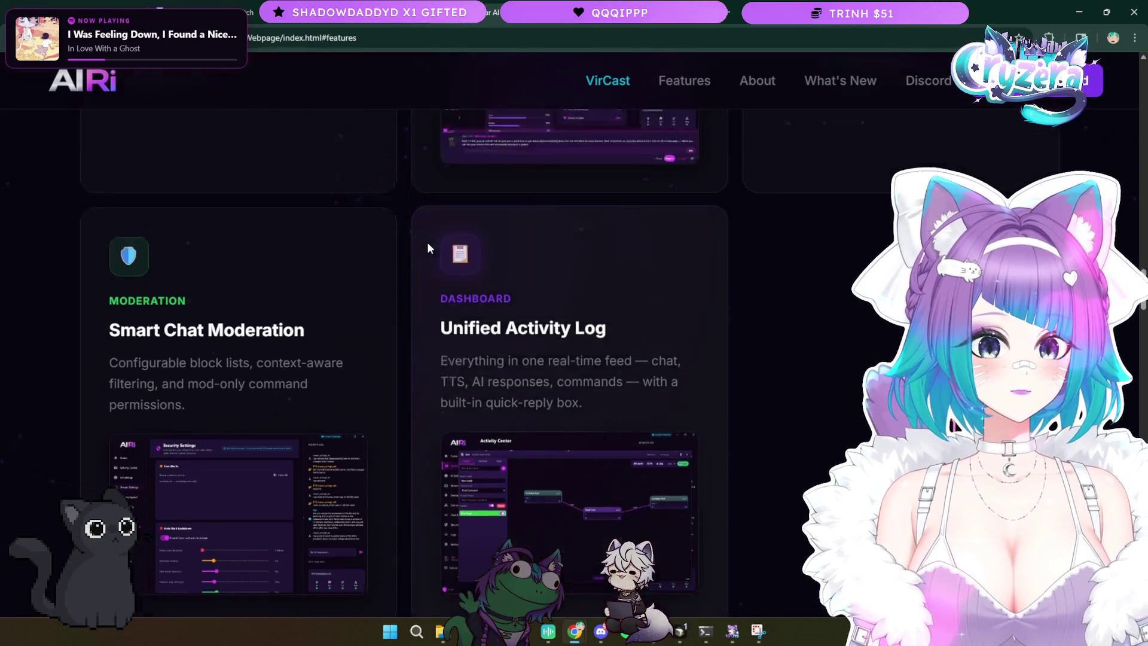
pyautogui.scroll(20, 404, 227)
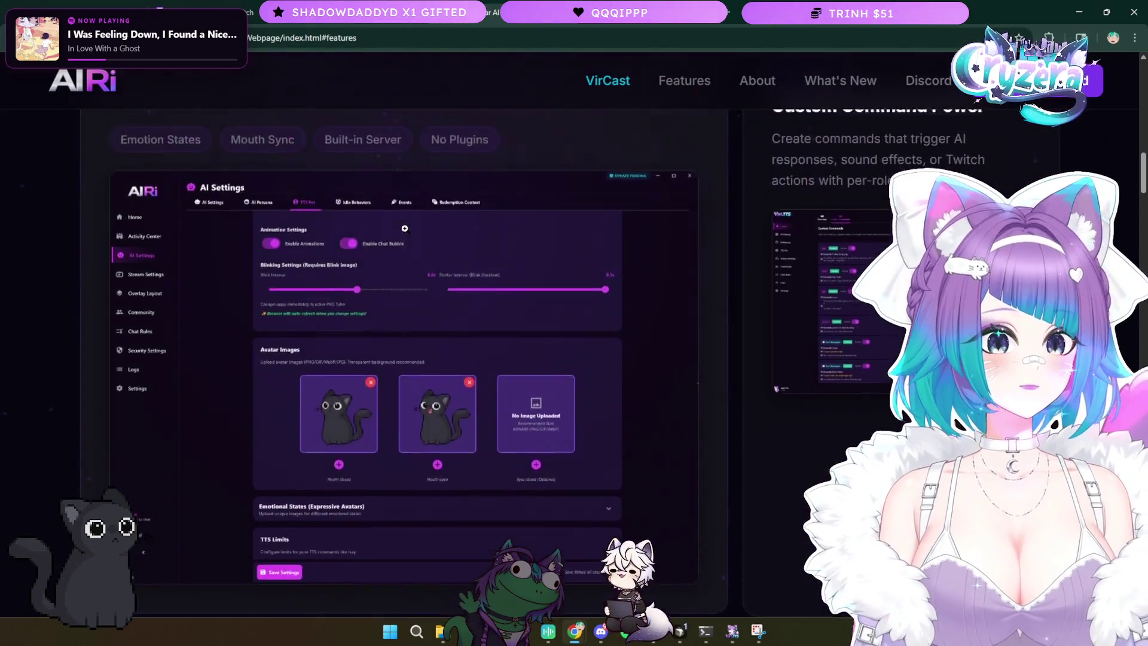
pyautogui.scroll(5, 403, 235)
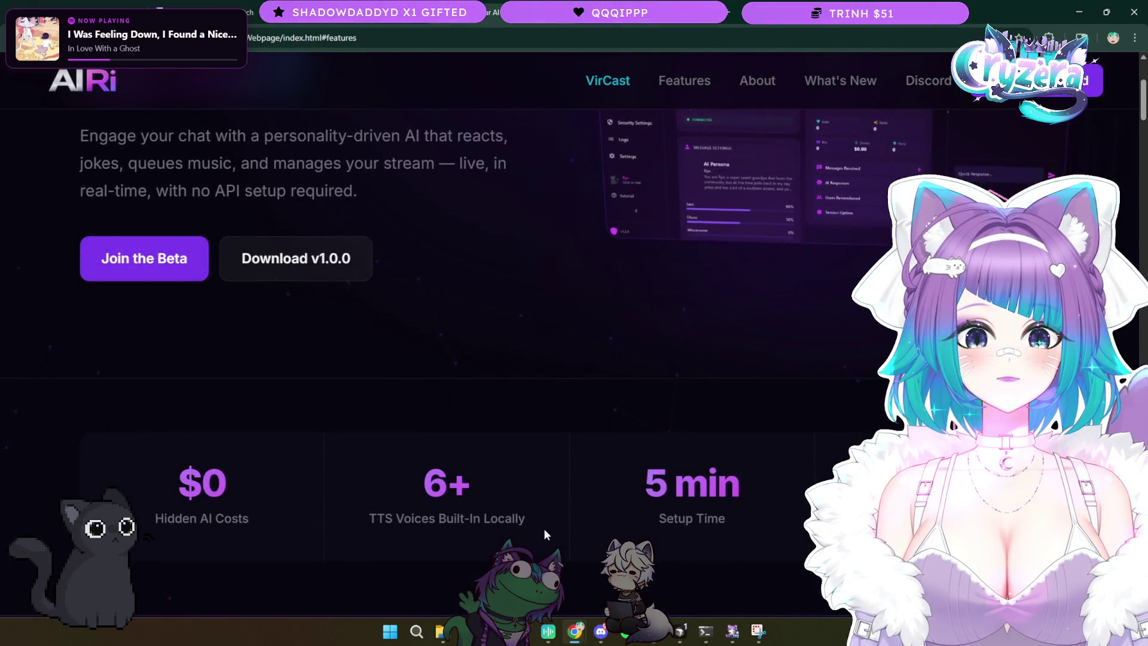
# - Highlight, then deselect, the '6+ TTS Voices Built-In Locally' stat
pyautogui.moveTo(544, 528); pyautogui.dragTo(365, 471)
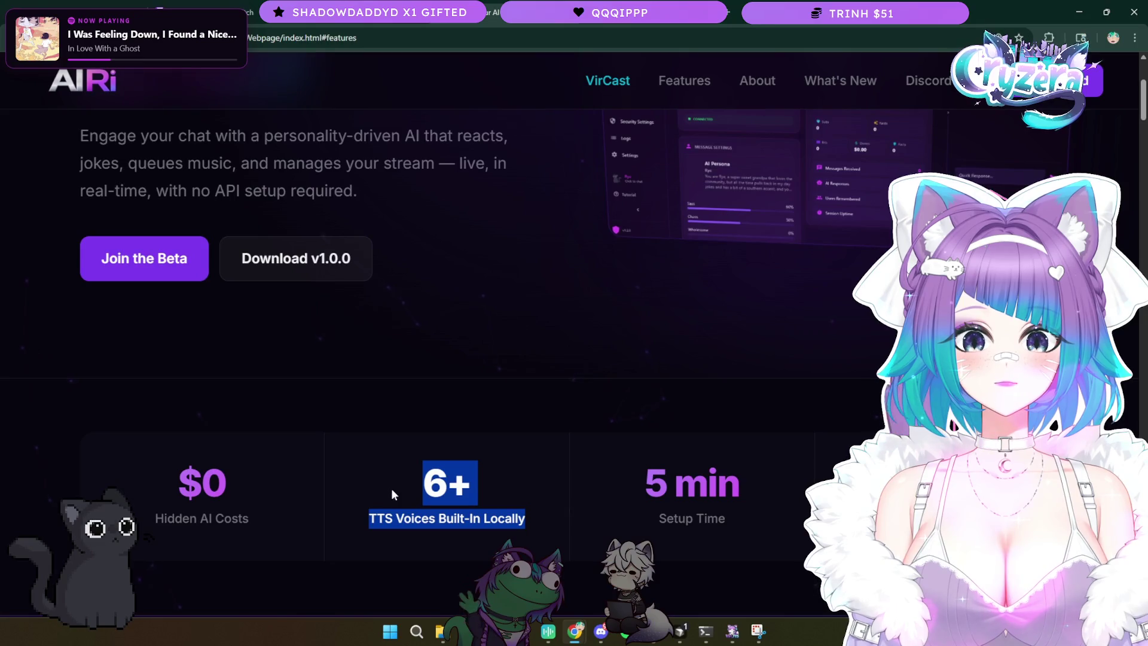
pyautogui.click(479, 516)
pyautogui.scroll(-15, 551, 531)
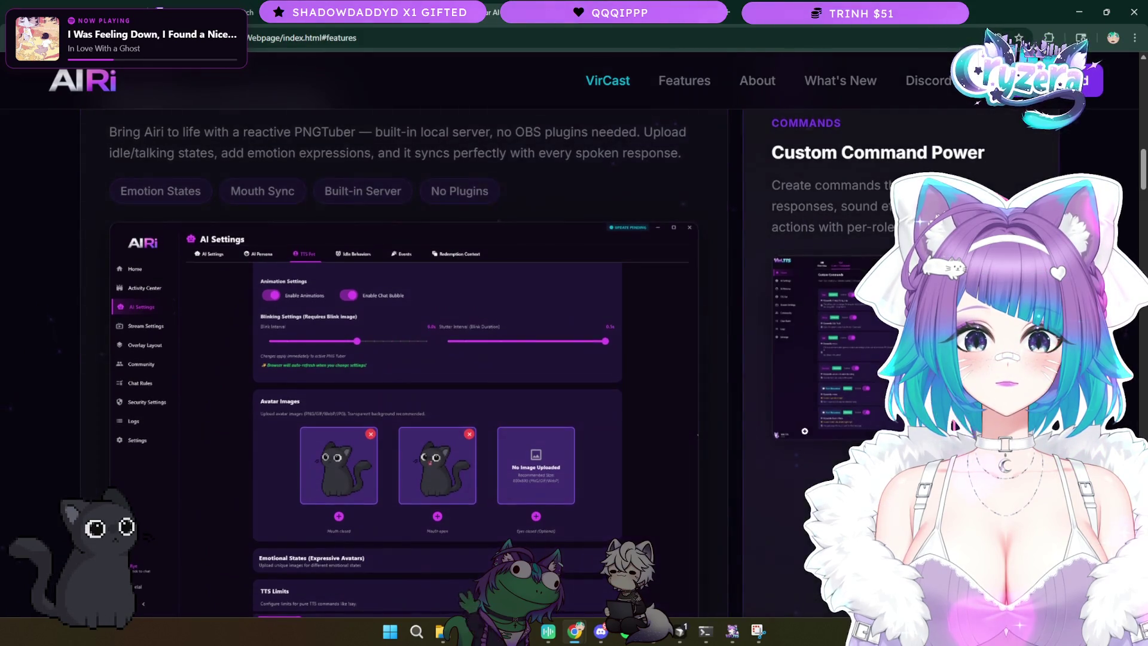
# - Scroll down to the Spotify, Onboarding and AI Persona feature cards
pyautogui.scroll(-6, 544, 499)
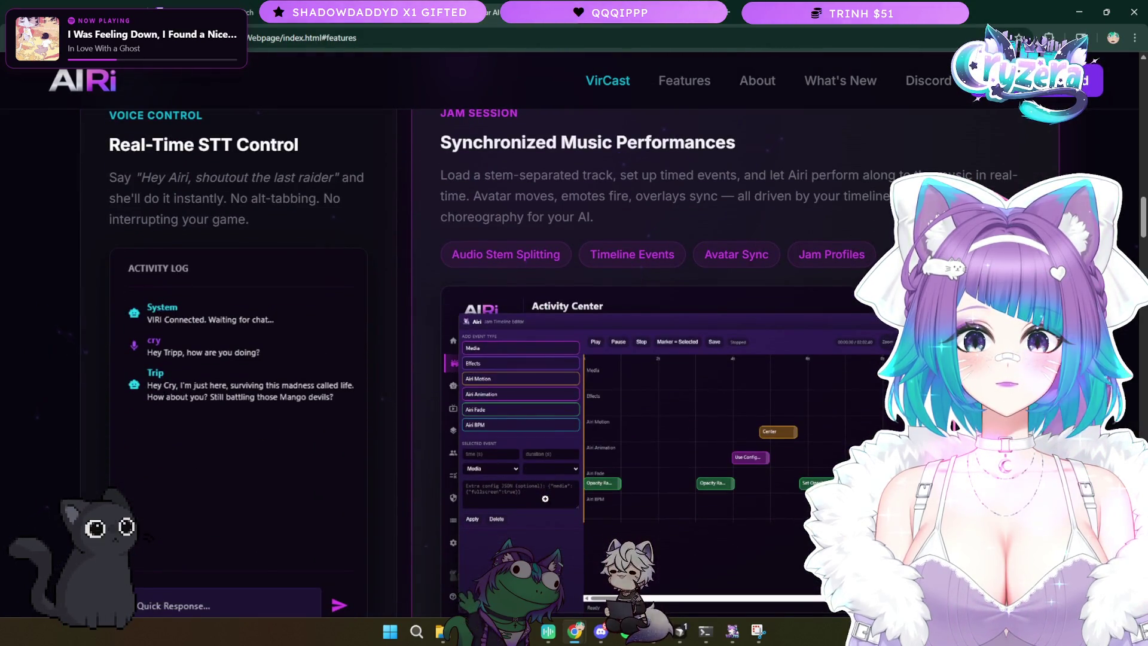
pyautogui.scroll(-8, 545, 499)
pyautogui.scroll(-2, 538, 500)
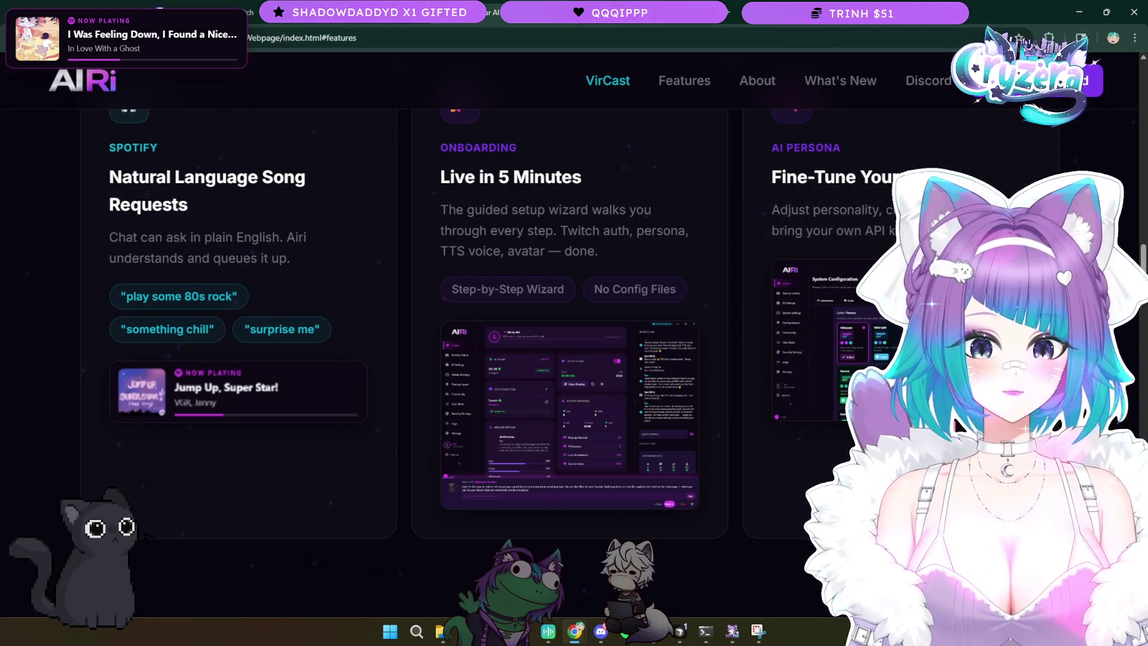
pyautogui.hotkey('alt', 'Tab')
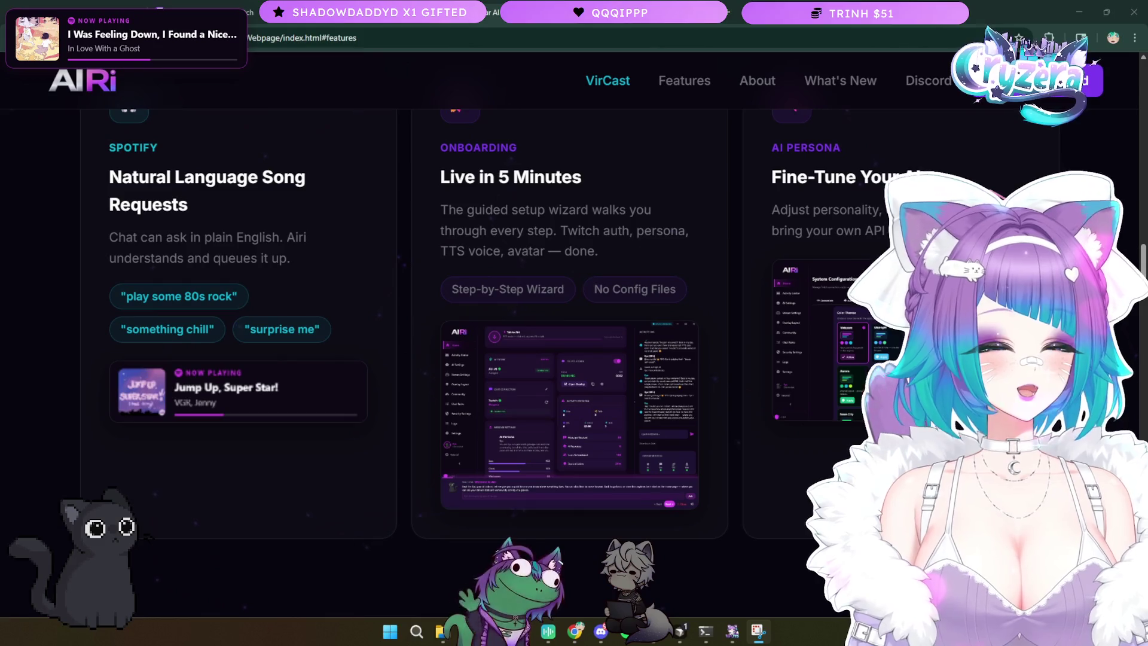
# - Scroll down to the Smart Chat Moderation and Unified Activity Log cards
pyautogui.scroll(-4, 528, 515)
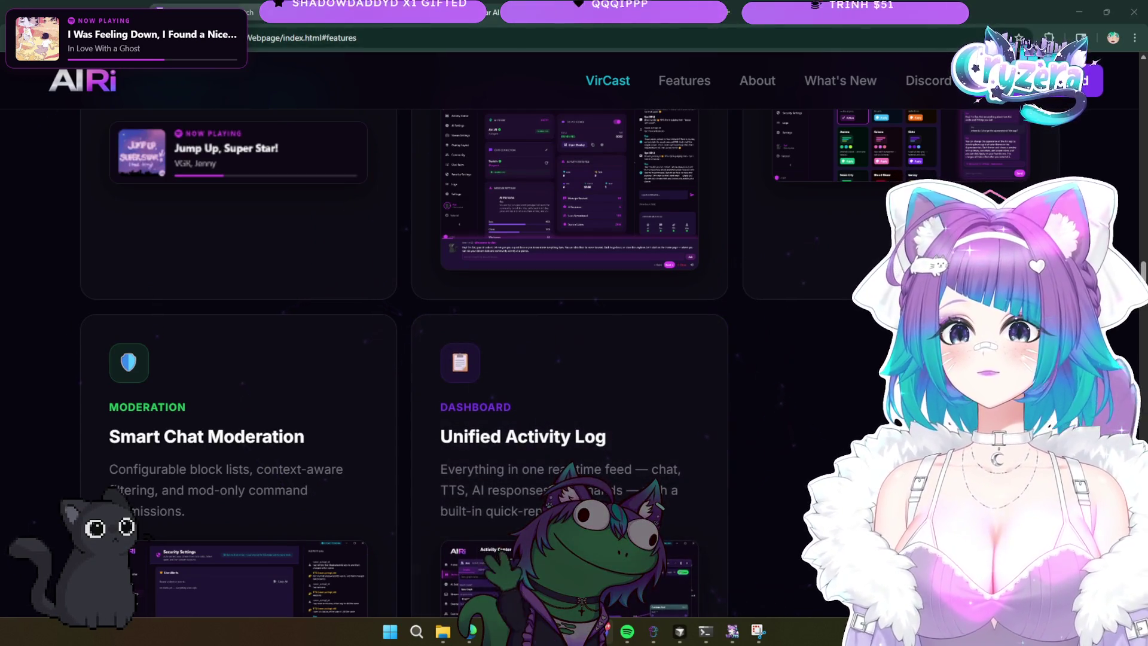
# - Scroll around 'The AI that remembers your chat' section and open Chrome's three-dot menu
pyautogui.scroll(2, 325, 388)
pyautogui.scroll(2, 325, 393)
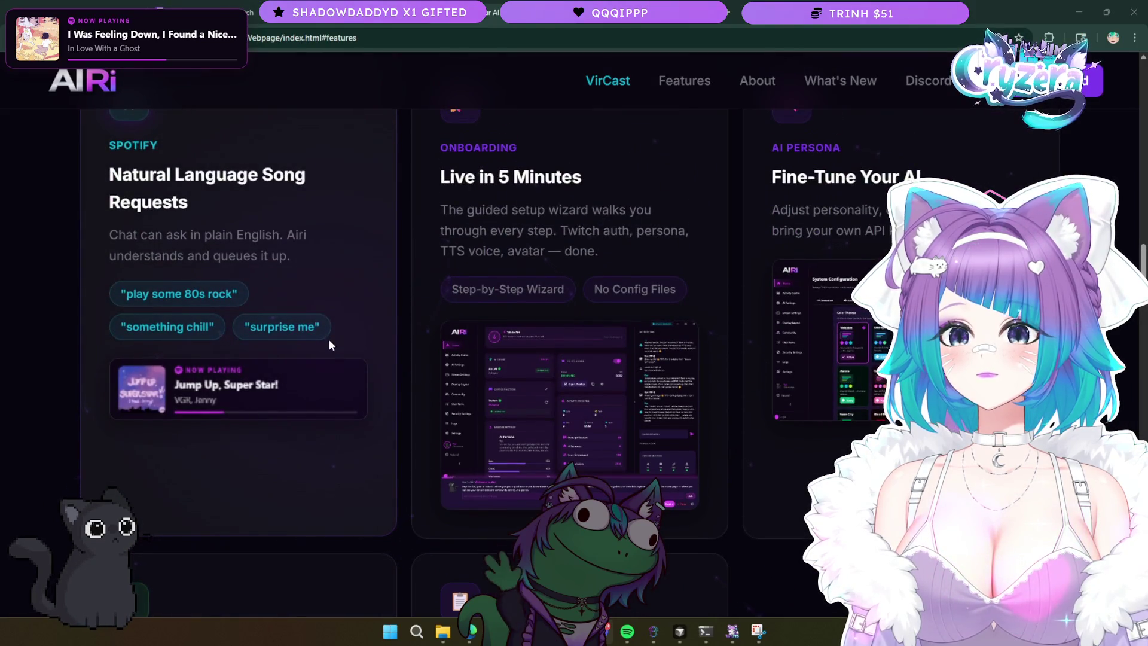
pyautogui.scroll(-4, 329, 343)
pyautogui.scroll(5, 330, 346)
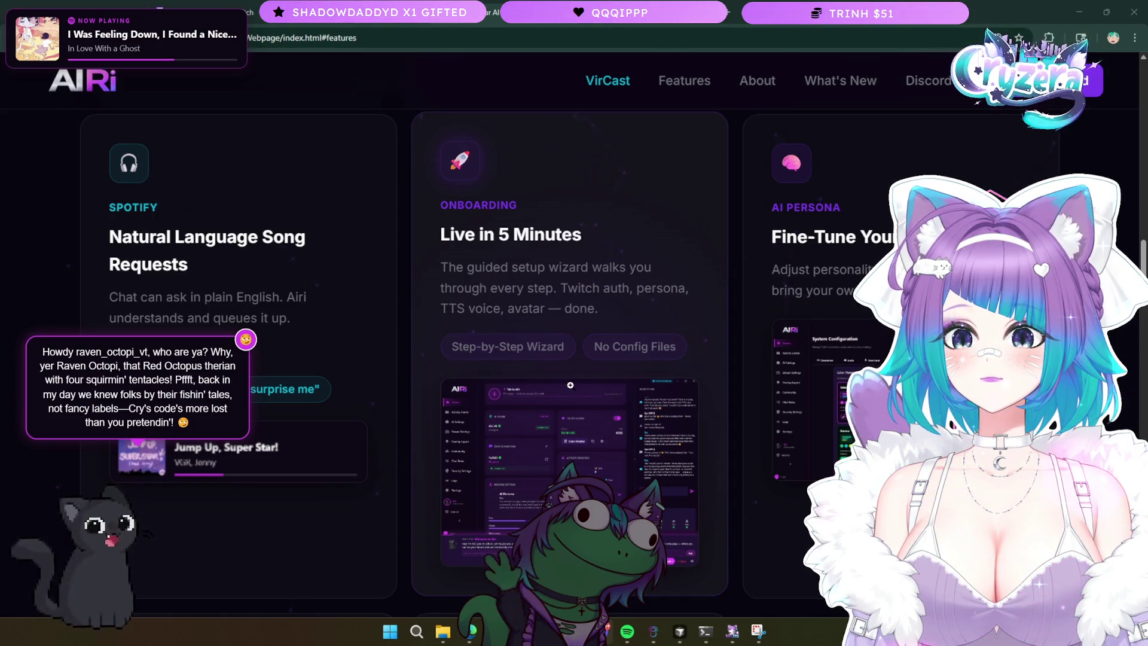
pyautogui.scroll(-6, 577, 432)
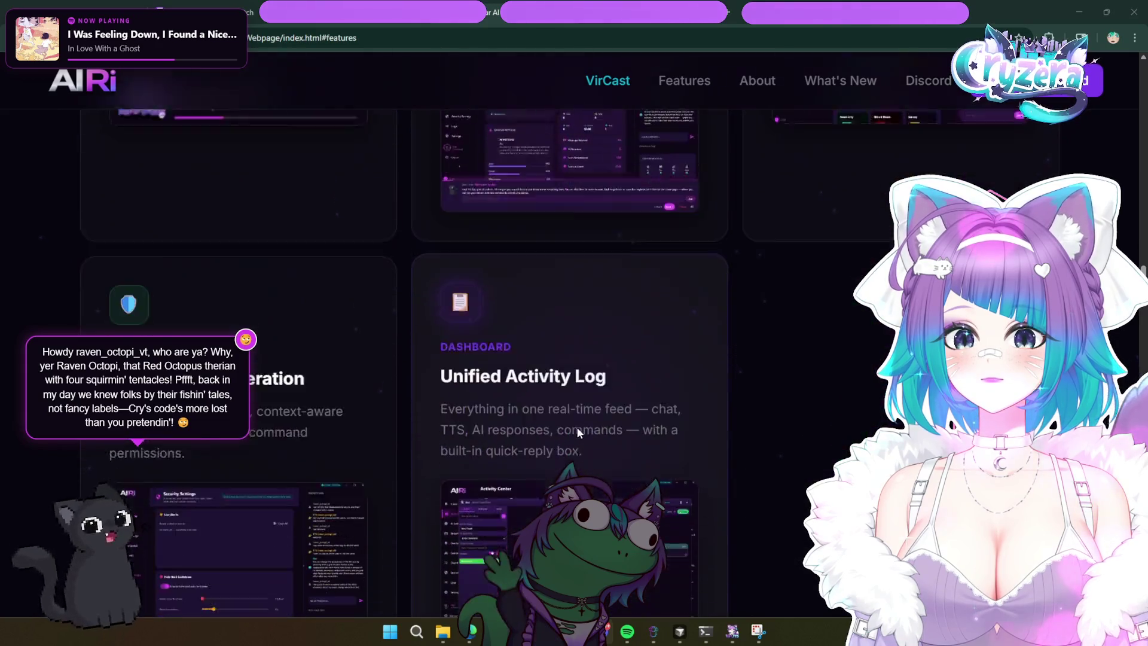
pyautogui.scroll(-9, 577, 427)
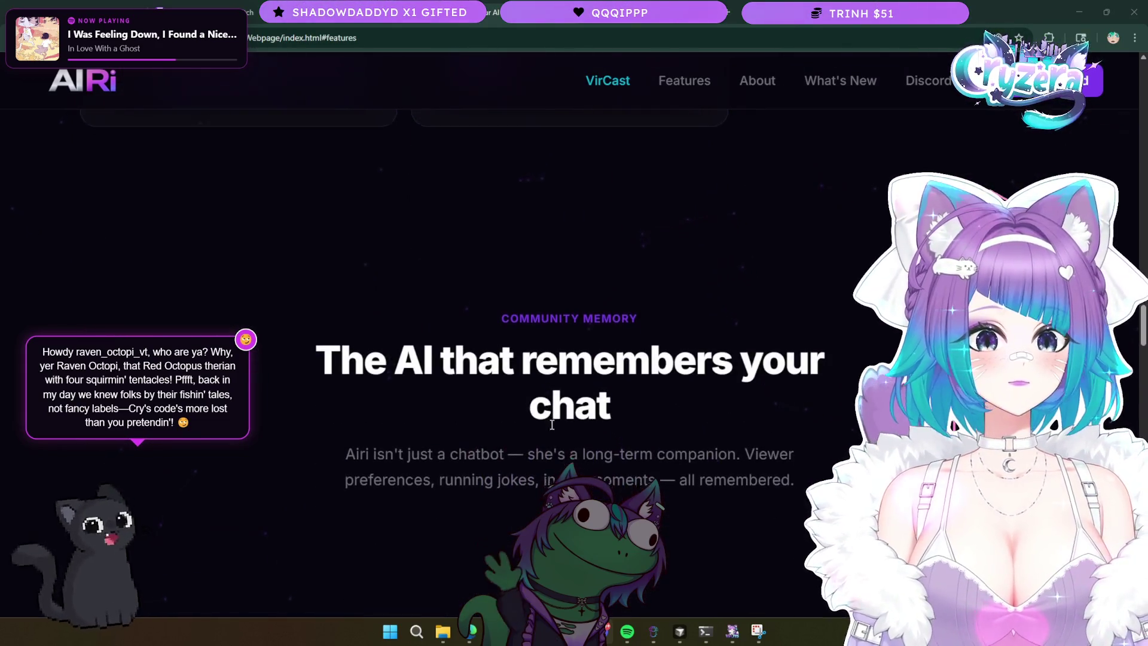
pyautogui.scroll(-8, 551, 424)
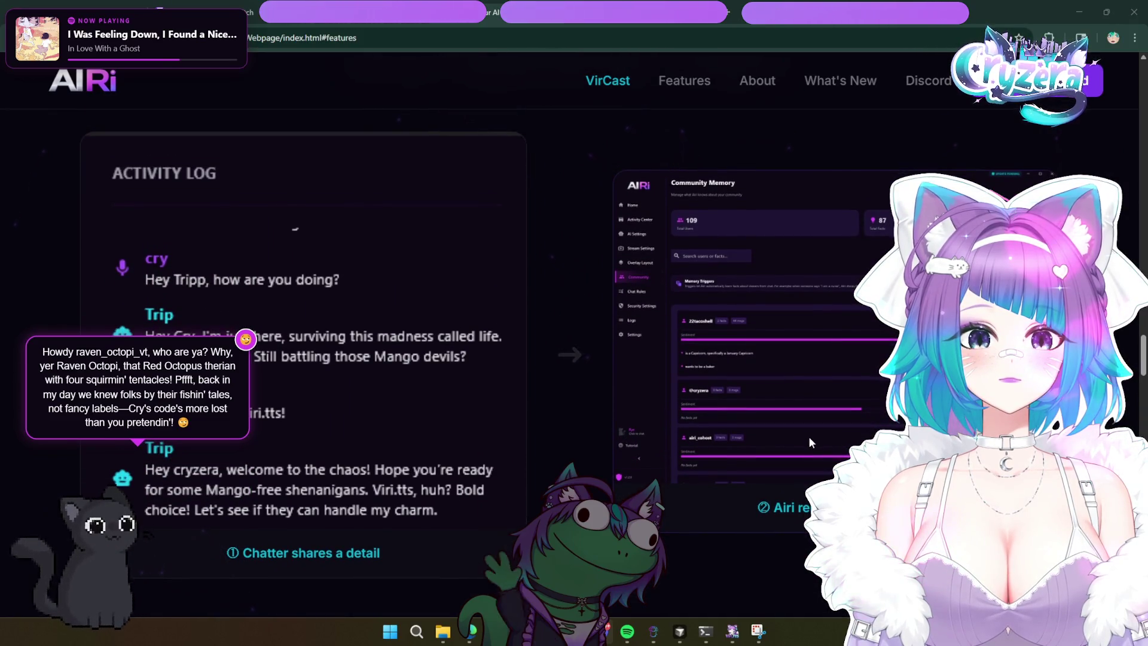
pyautogui.scroll(3, 777, 435)
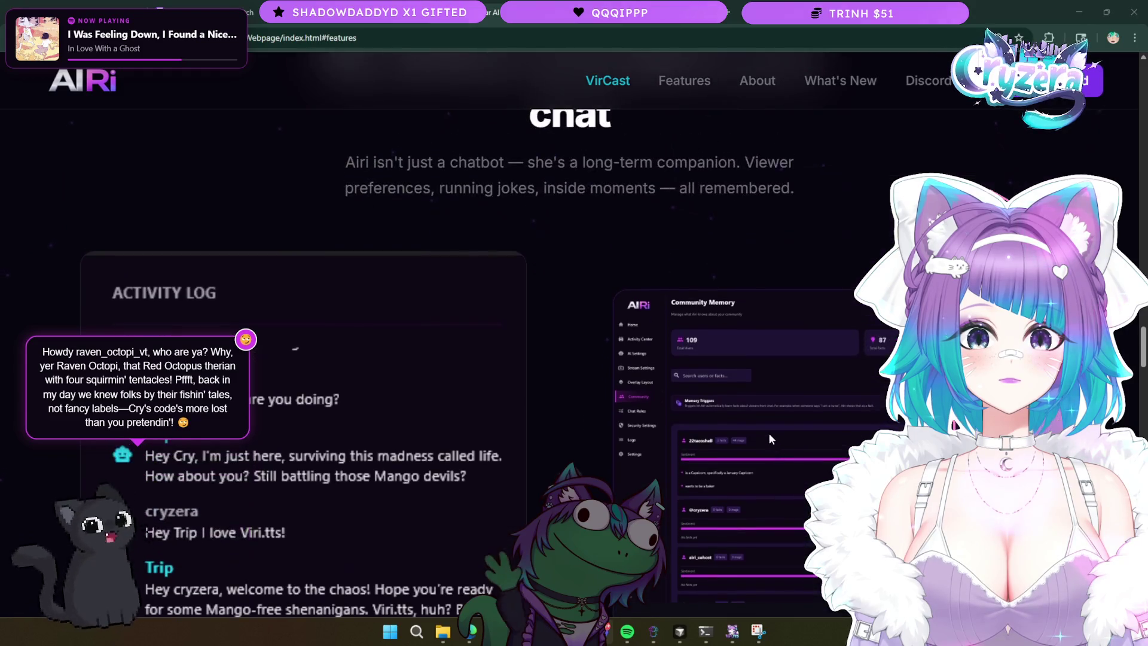
pyautogui.scroll(-3, 770, 433)
pyautogui.click(1135, 37)
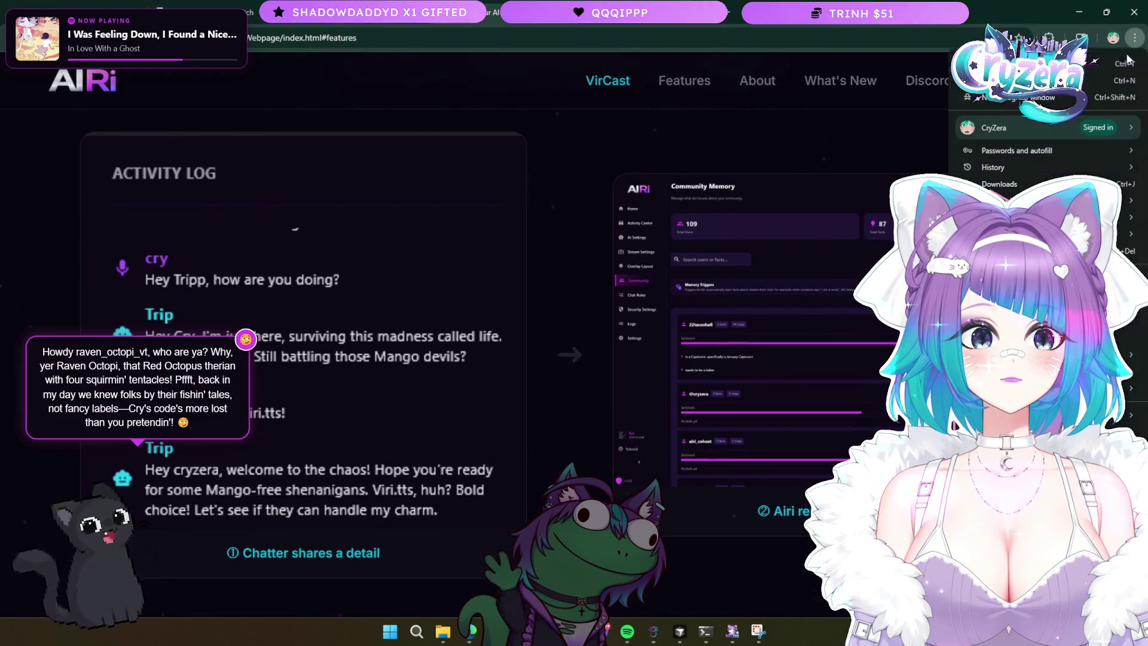
# - Zoom the page out one step and scroll down to the Interactive TTS Pet Avatar card
pyautogui.click(1059, 277)
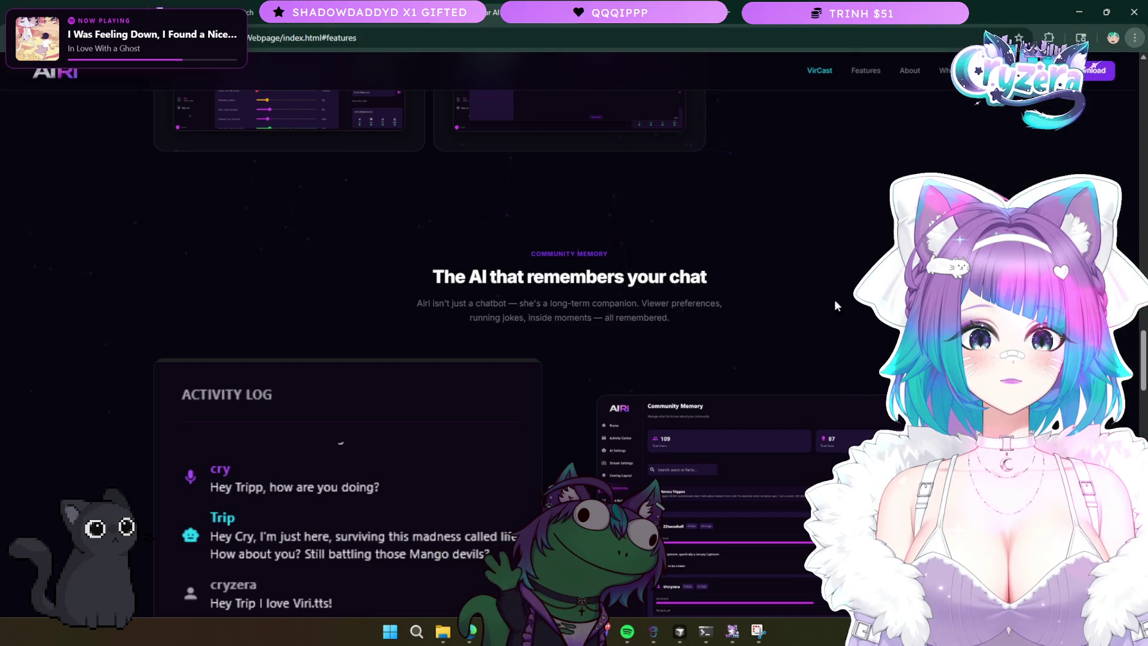
pyautogui.scroll(-2, 778, 287)
pyautogui.scroll(10, 777, 287)
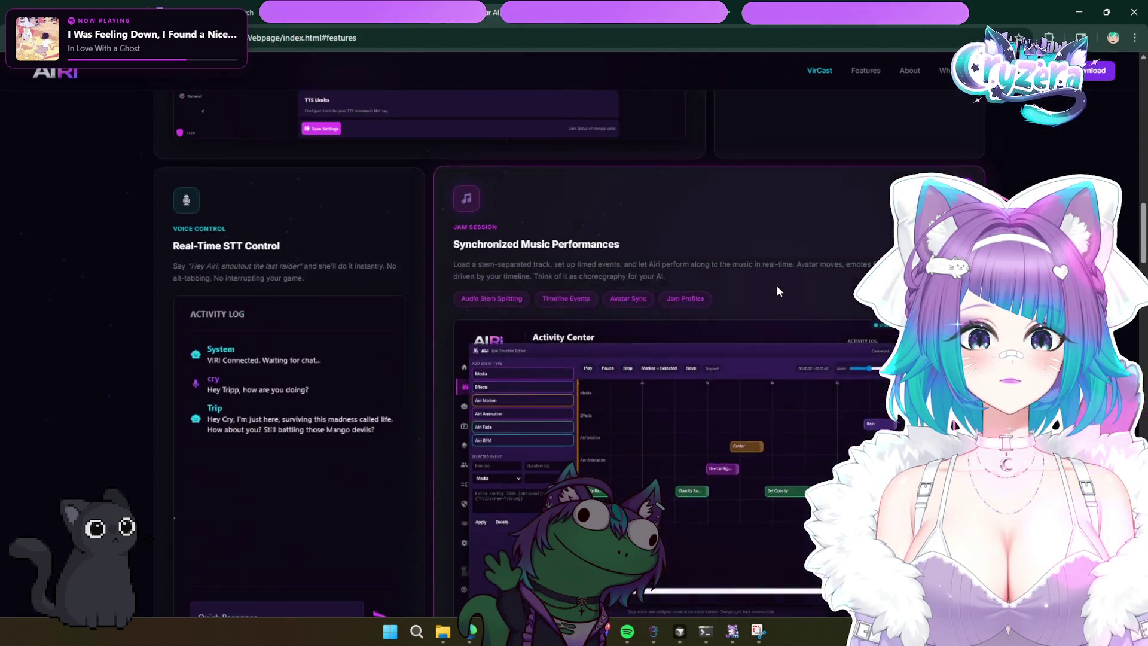
pyautogui.scroll(15, 777, 284)
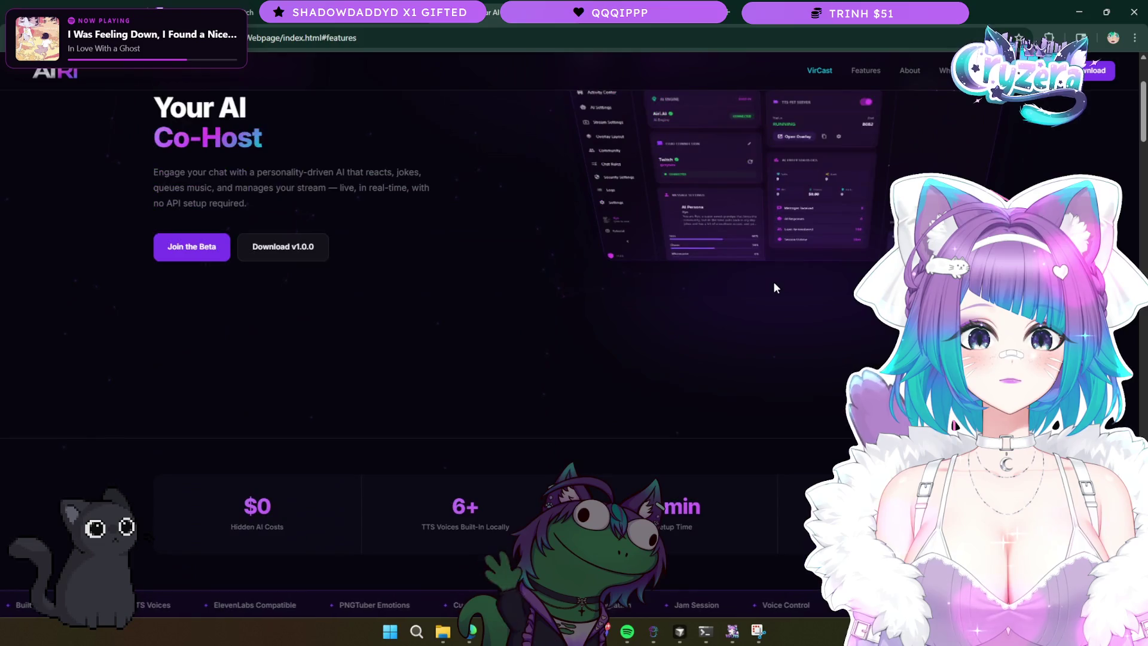
pyautogui.scroll(3, 773, 281)
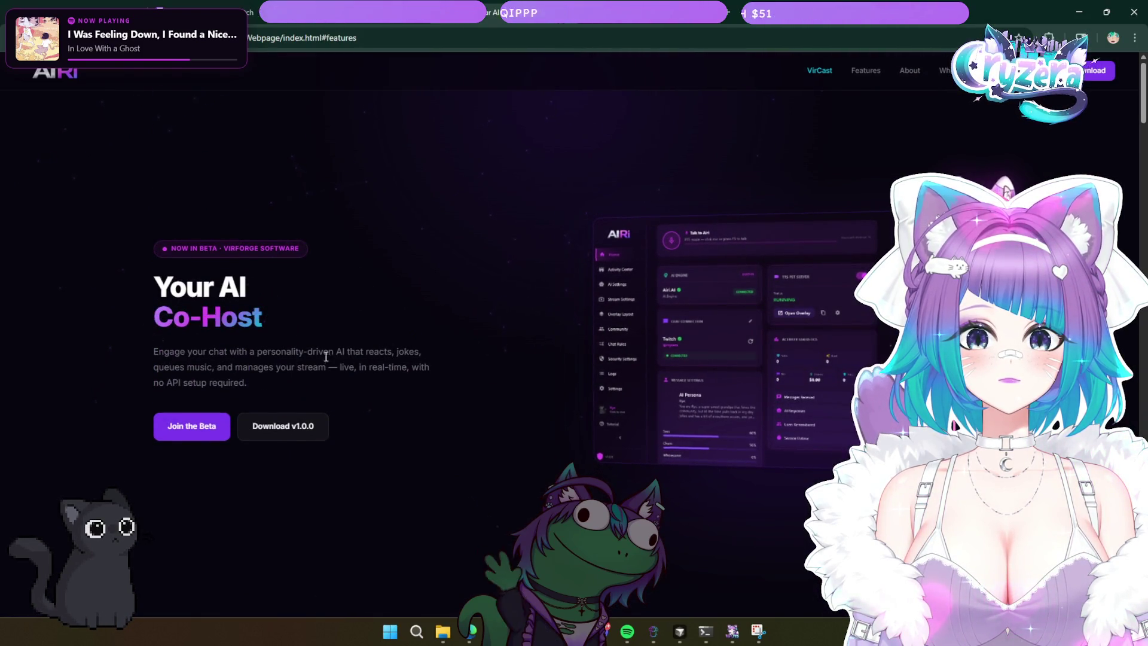
pyautogui.scroll(-10, 79, 354)
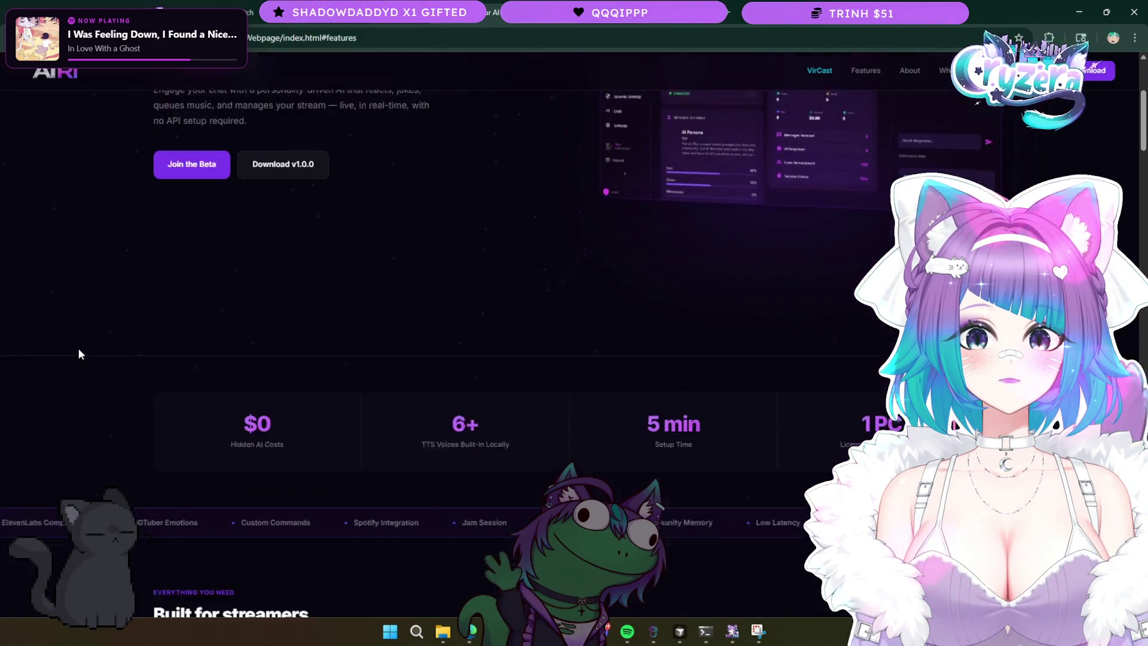
pyautogui.scroll(-2, 79, 354)
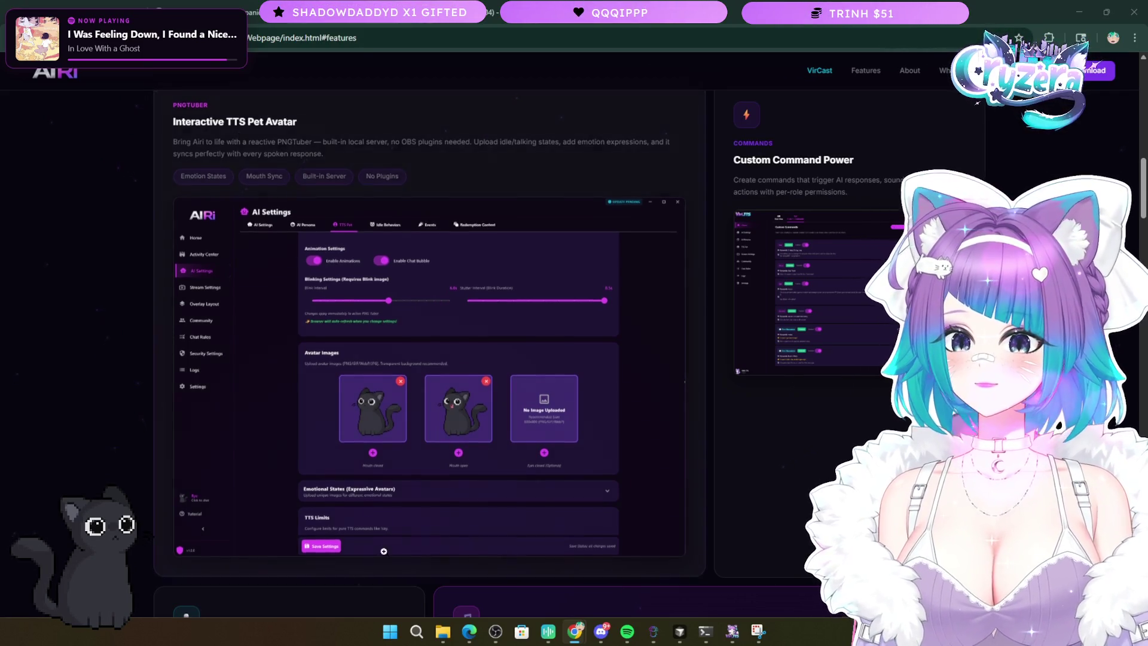
# - Scroll past the Jam Session, Spotify and Moderation cards down to Unified Activity Log
pyautogui.scroll(-1, 415, 533)
pyautogui.scroll(-7, 415, 533)
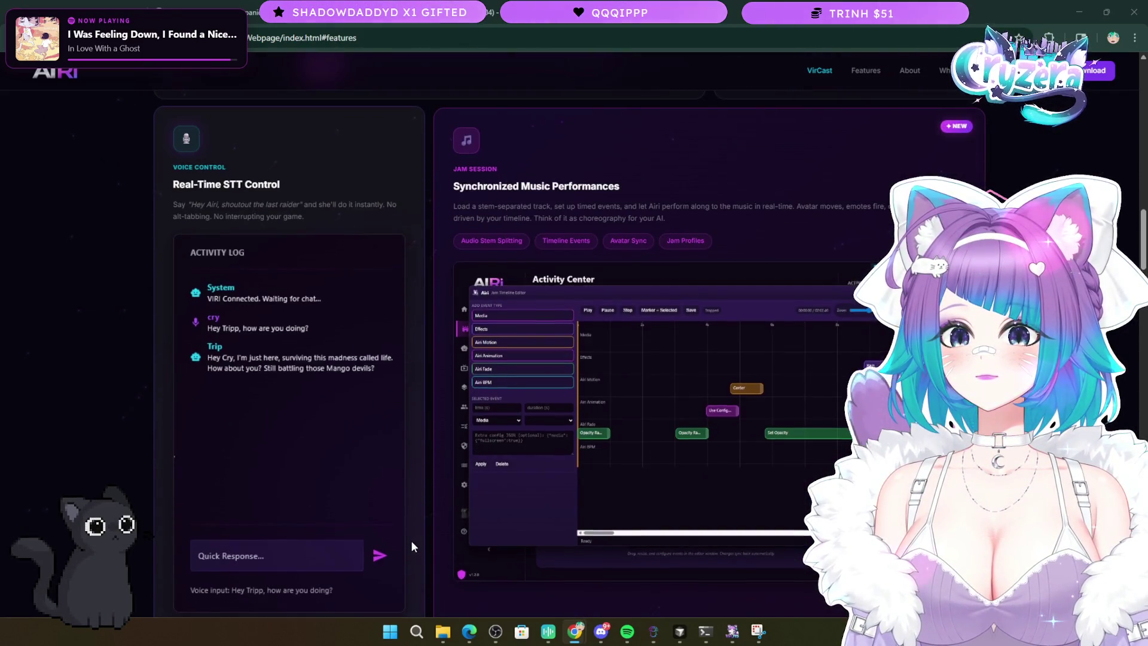
pyautogui.scroll(-1, 411, 540)
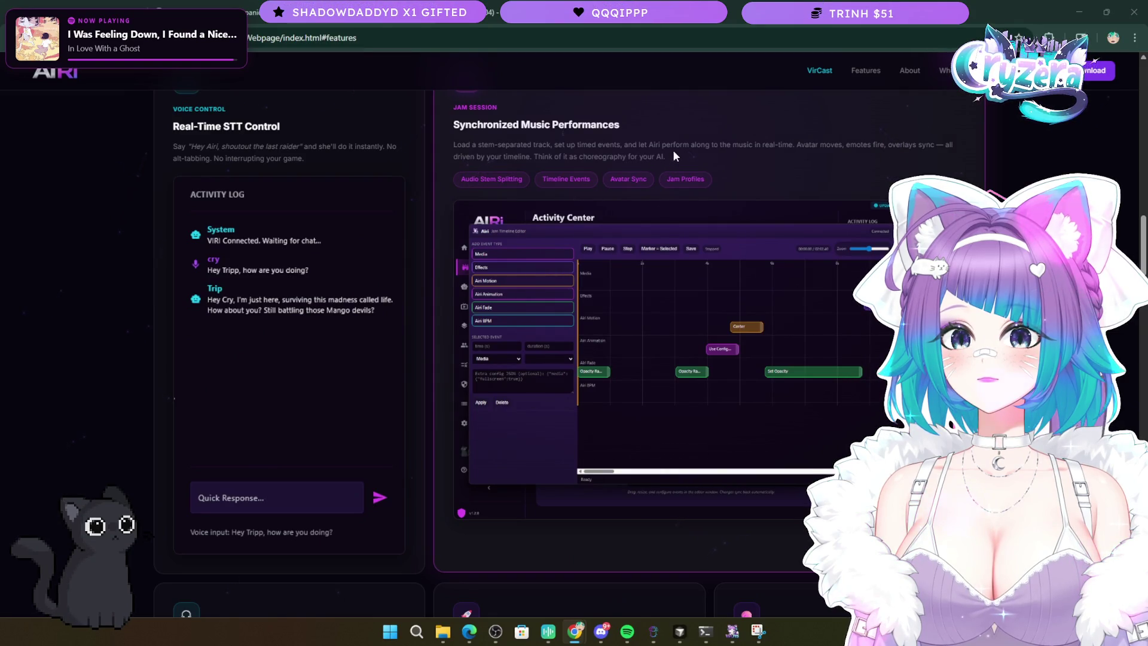
pyautogui.scroll(-9, 748, 149)
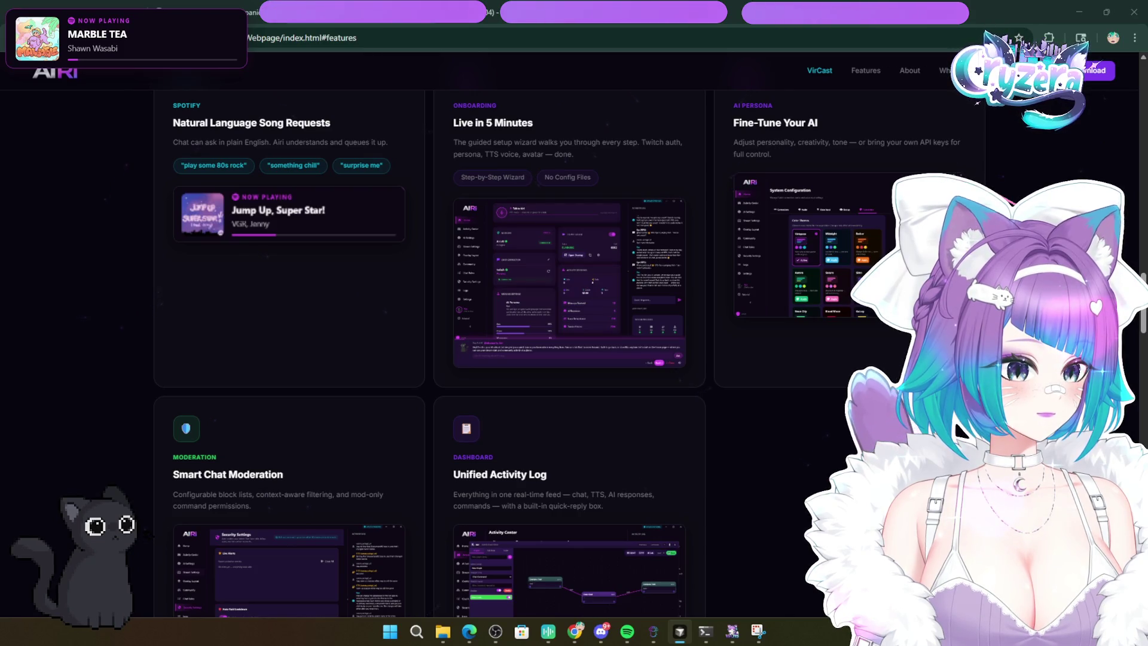
pyautogui.scroll(-5, 527, 429)
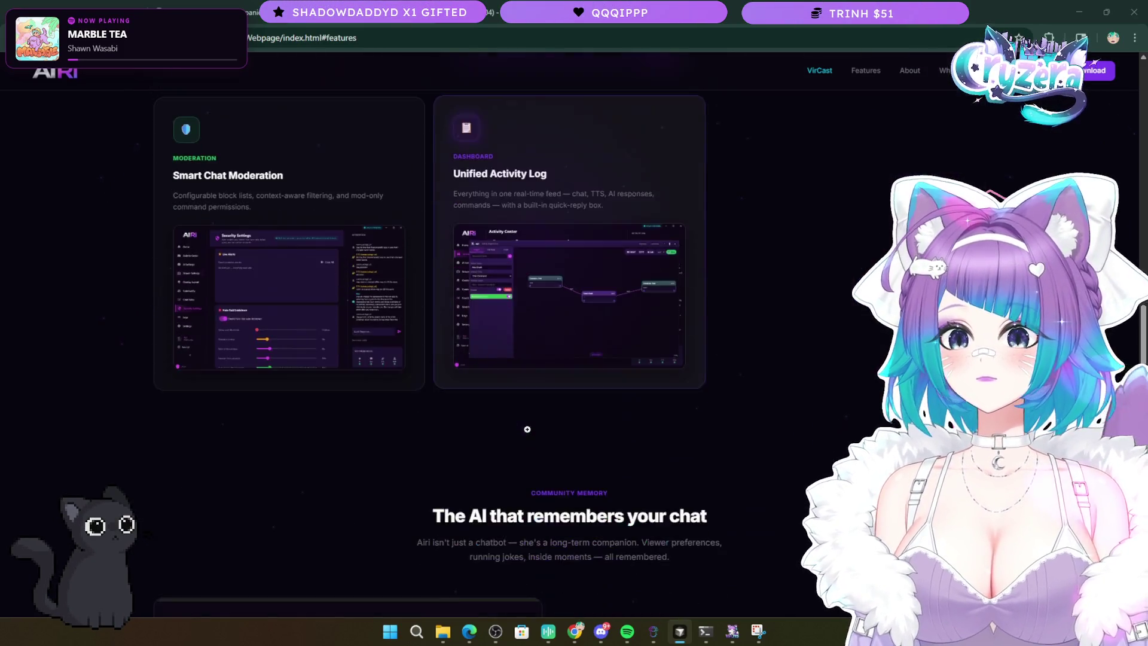
pyautogui.scroll(-7, 527, 429)
pyautogui.scroll(20, 604, 299)
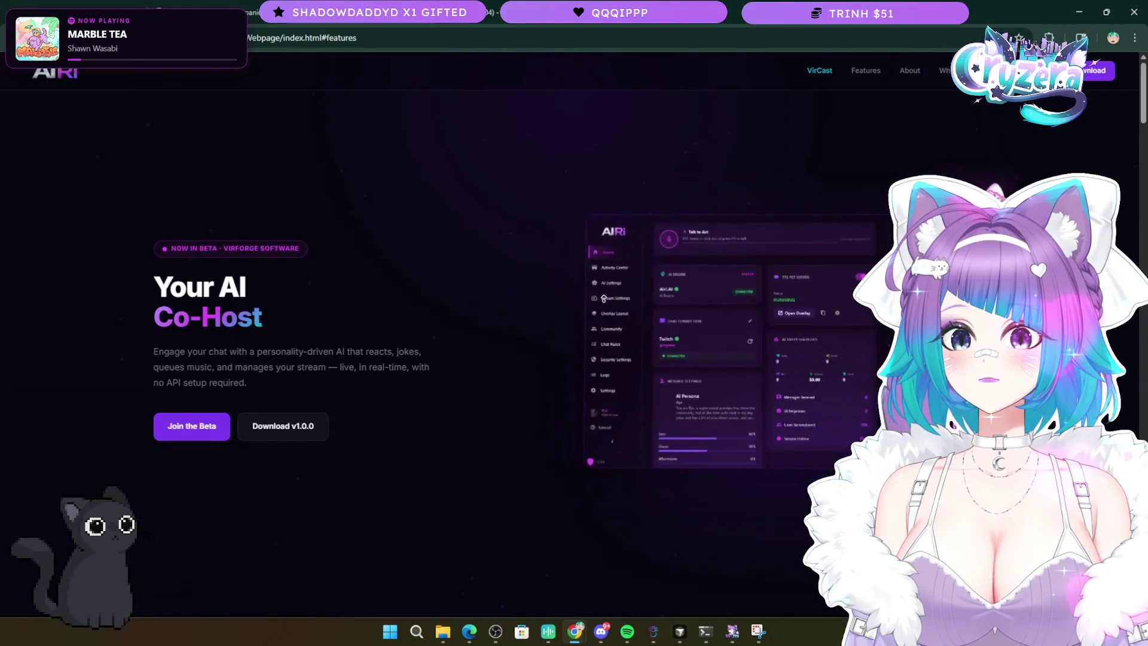
pyautogui.scroll(-5, 541, 310)
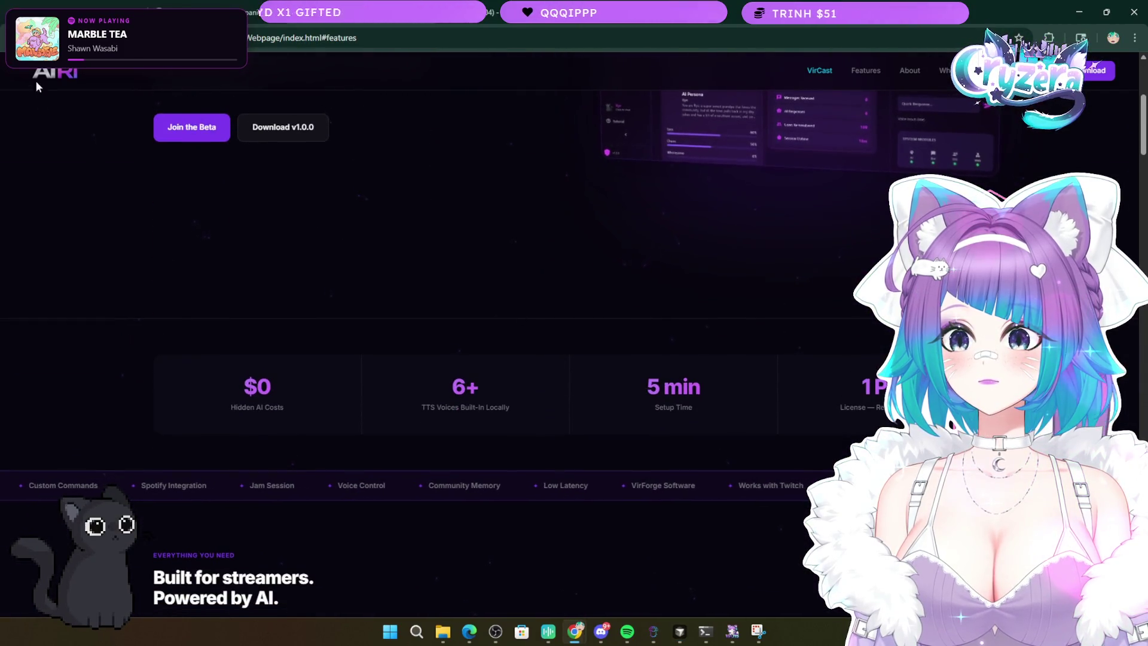
pyautogui.scroll(-1, 417, 265)
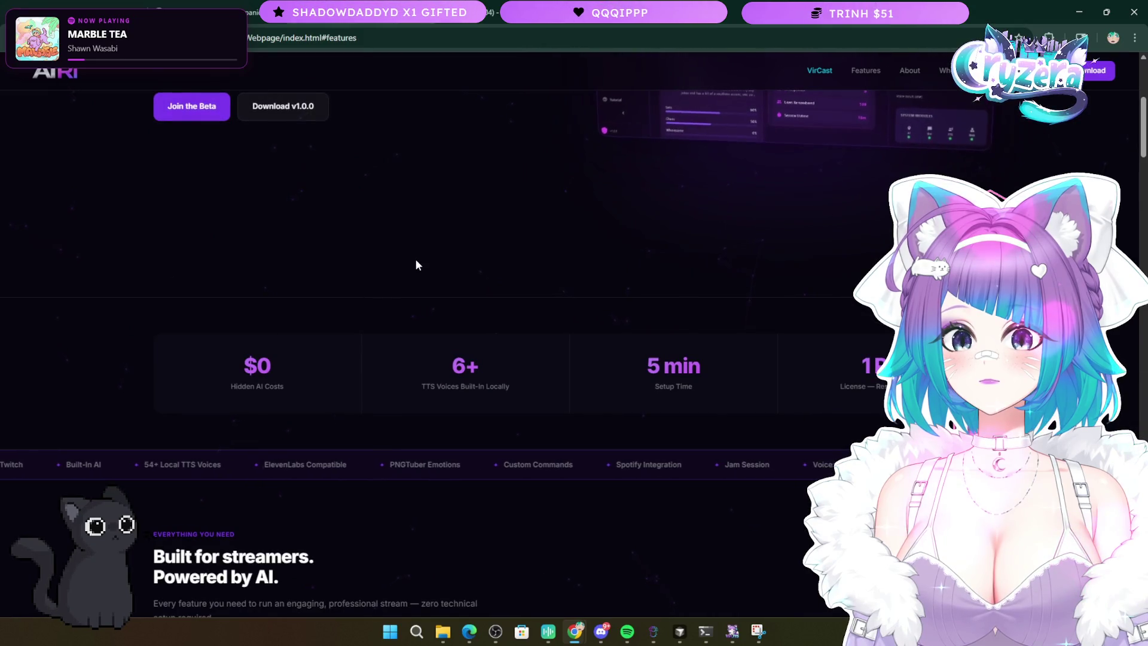
pyautogui.scroll(-1, 409, 265)
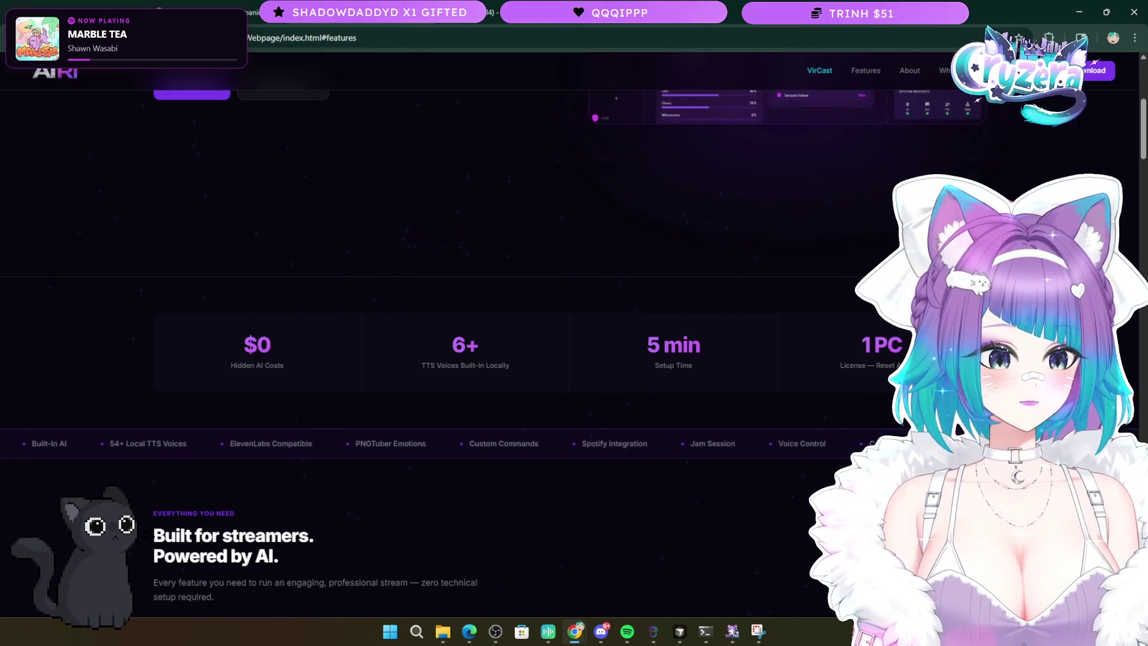
# - Return to the 'Your AI Co-Host' hero and open Chrome's three-dot menu
pyautogui.hotkey('alt', 'Tab')
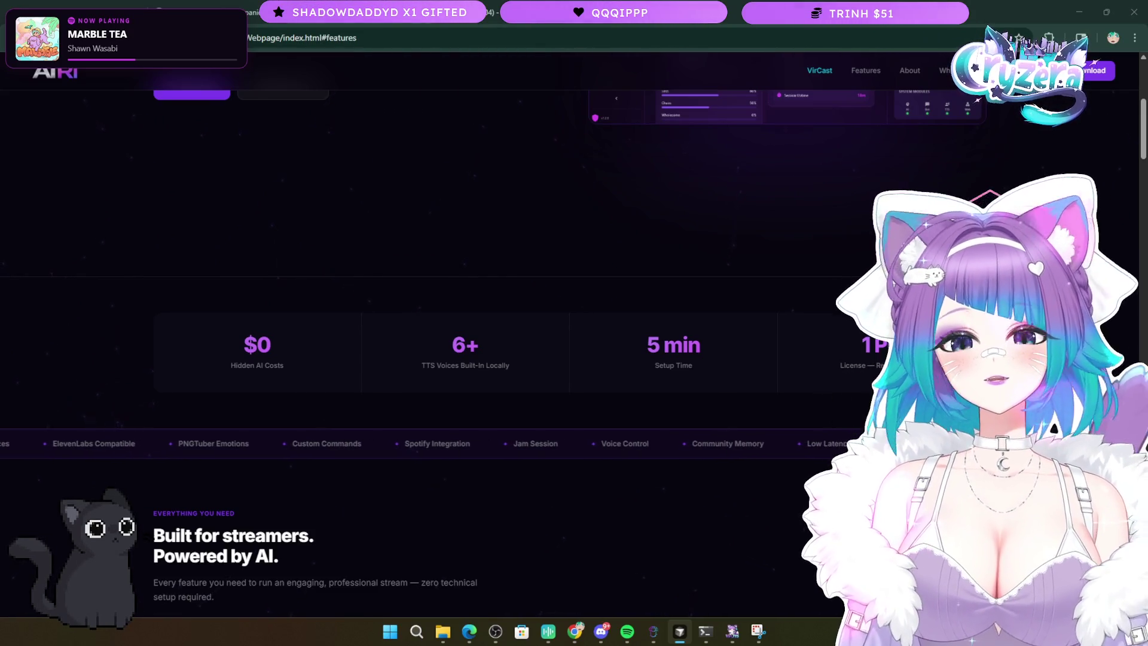
pyautogui.scroll(5, 521, 361)
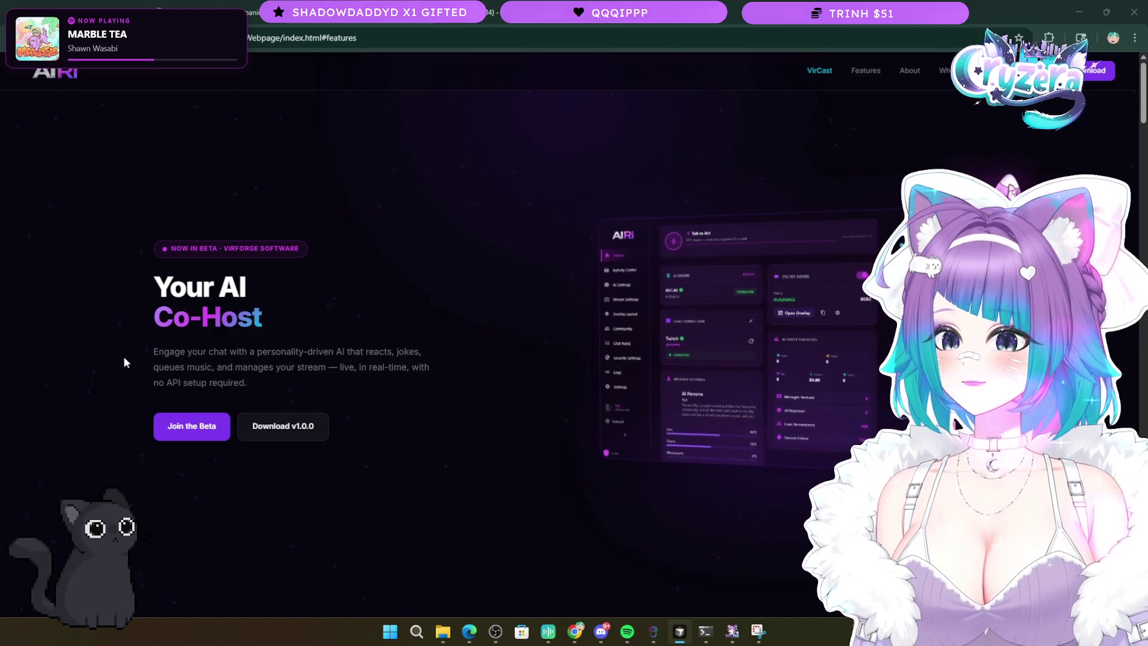
pyautogui.click(1134, 38)
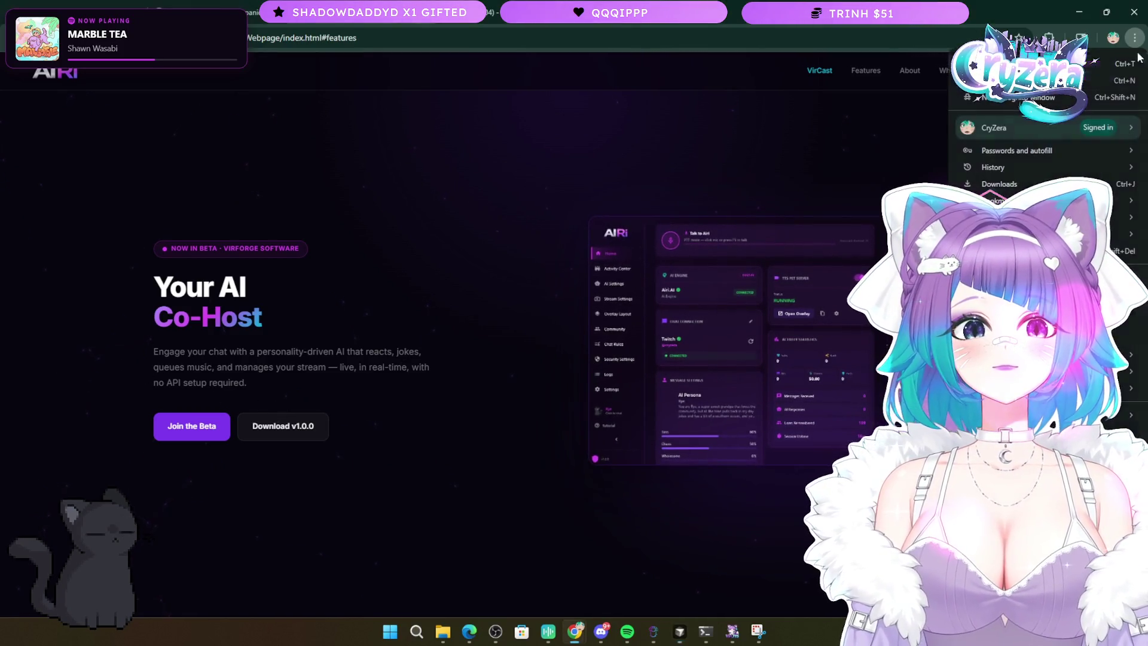
# - Zoom in two steps and back out one so the 'Your AI Co-Host' headline reads larger
pyautogui.hotkey('ctrl', '+')
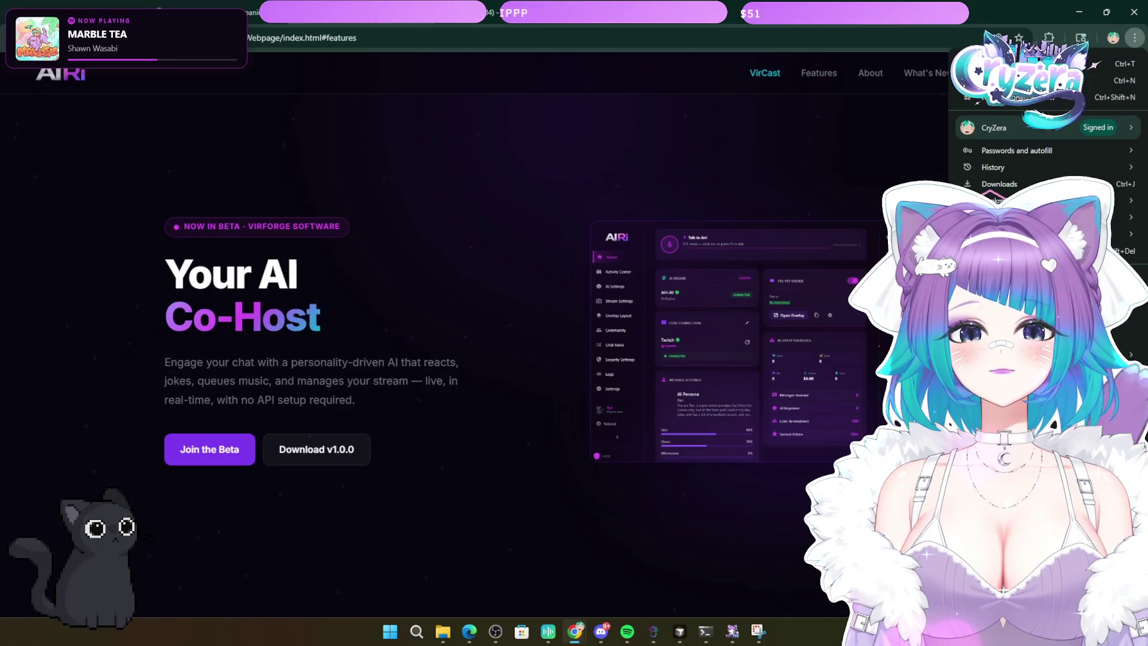
pyautogui.hotkey('ctrl', '+')
pyautogui.hotkey('ctrl', '+')
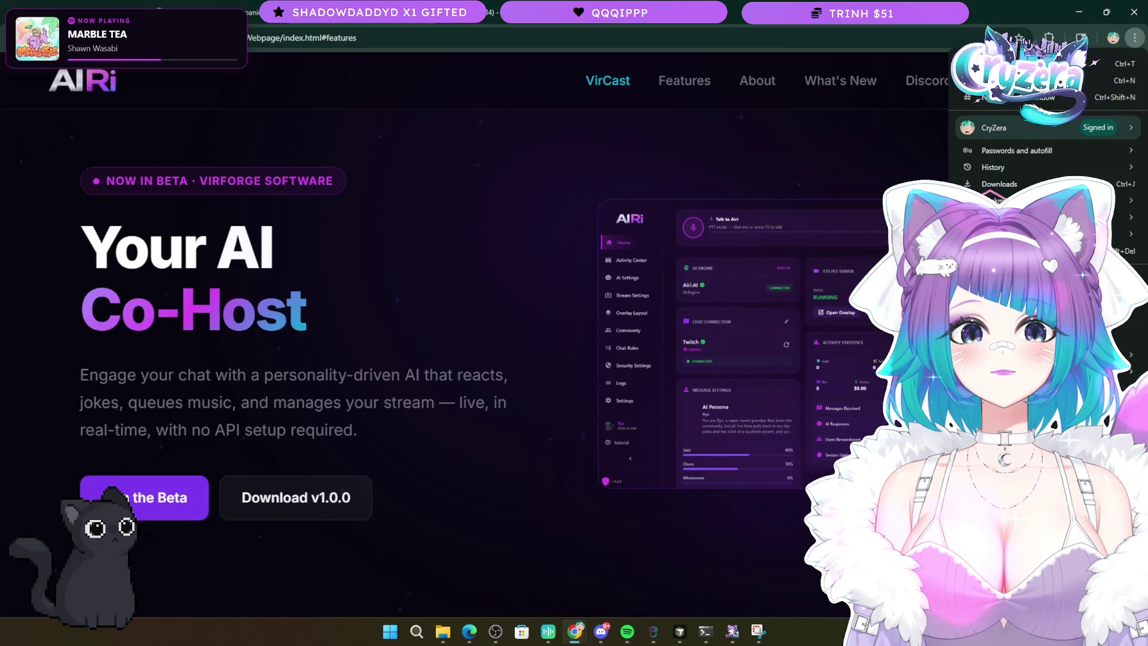
pyautogui.hotkey('ctrl', '-')
pyautogui.hotkey('ctrl', '-')
pyautogui.scroll(-2, 525, 425)
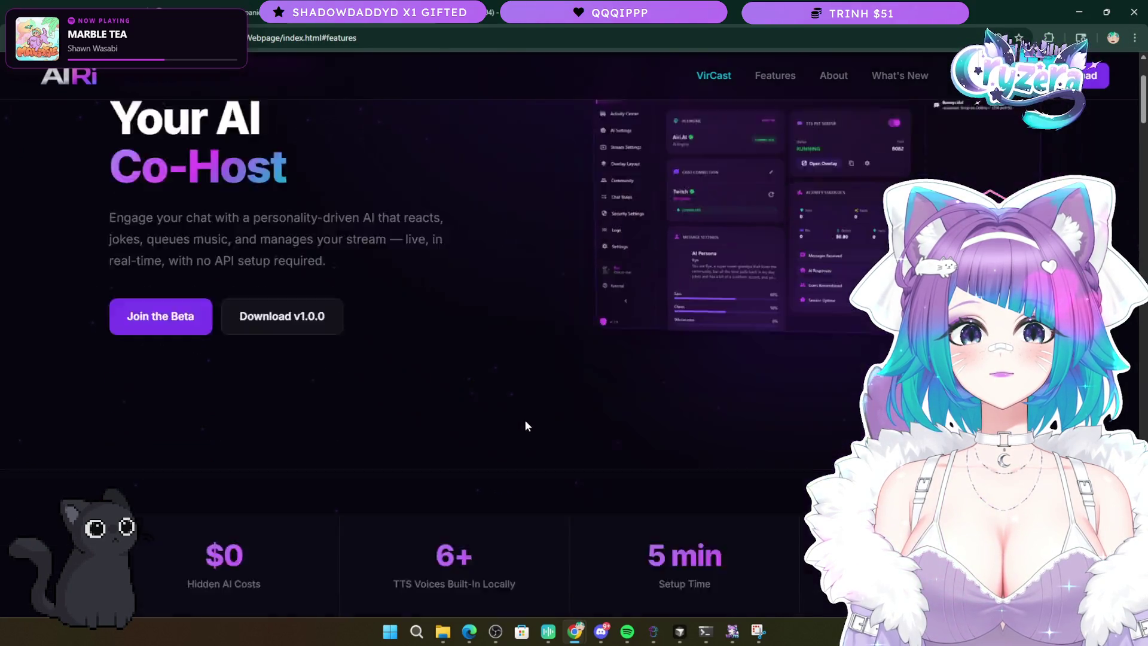
# - Scroll to the Interactive TTS Pet Avatar card, then highlight and deselect its description
pyautogui.scroll(2, 525, 425)
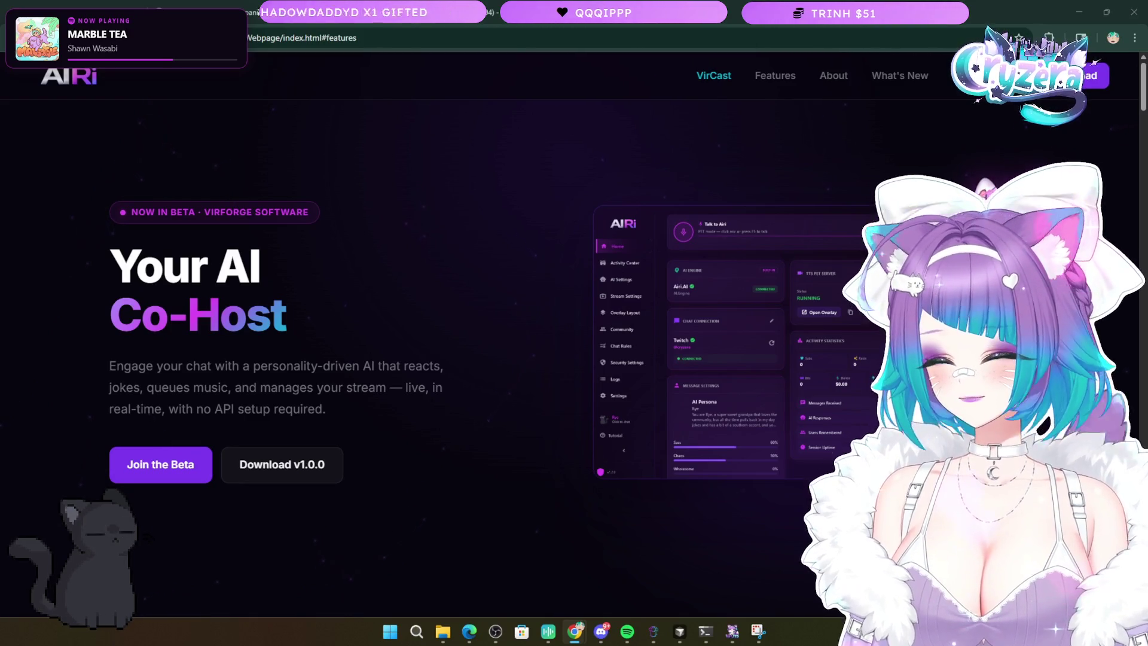
pyautogui.scroll(-6, 384, 402)
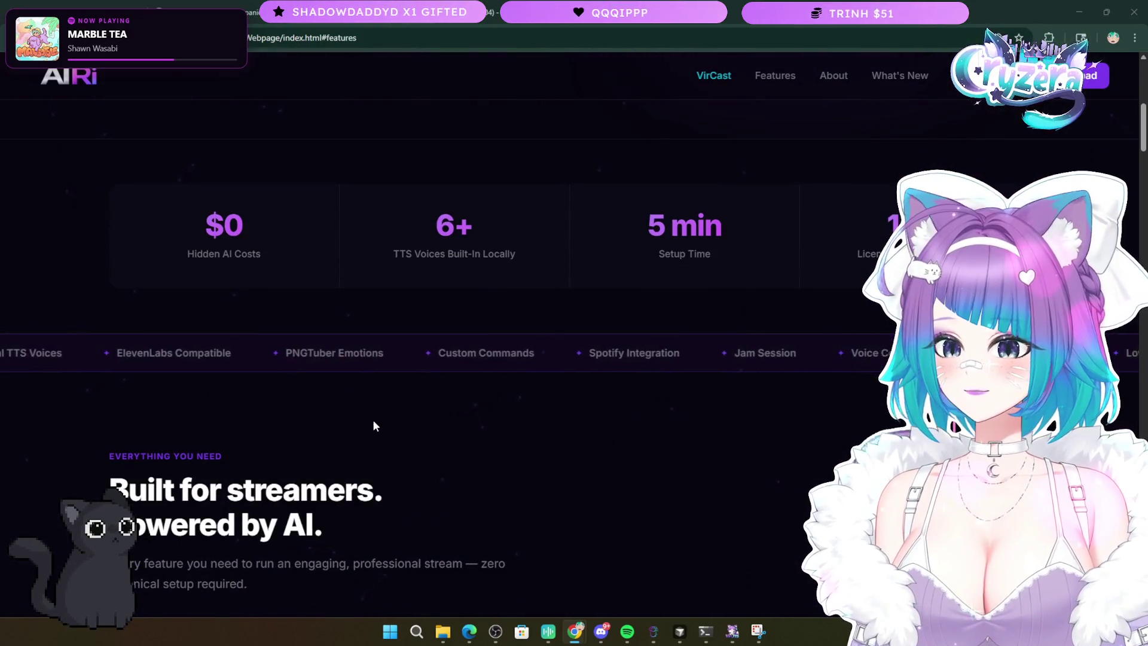
pyautogui.scroll(-7, 370, 431)
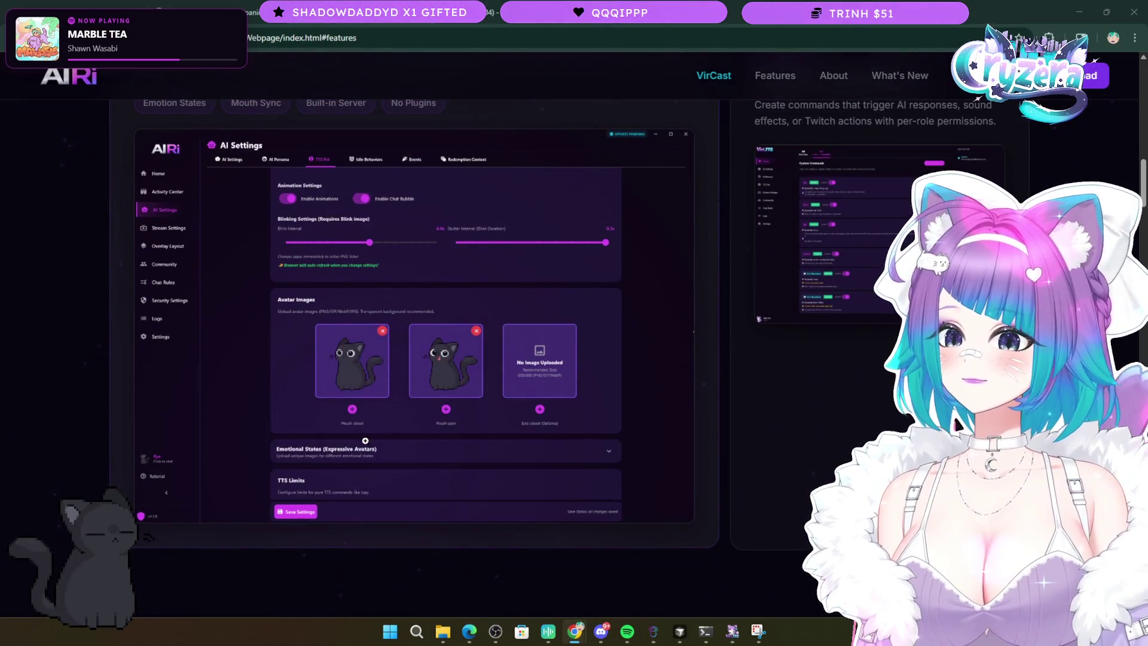
pyautogui.scroll(2, 365, 441)
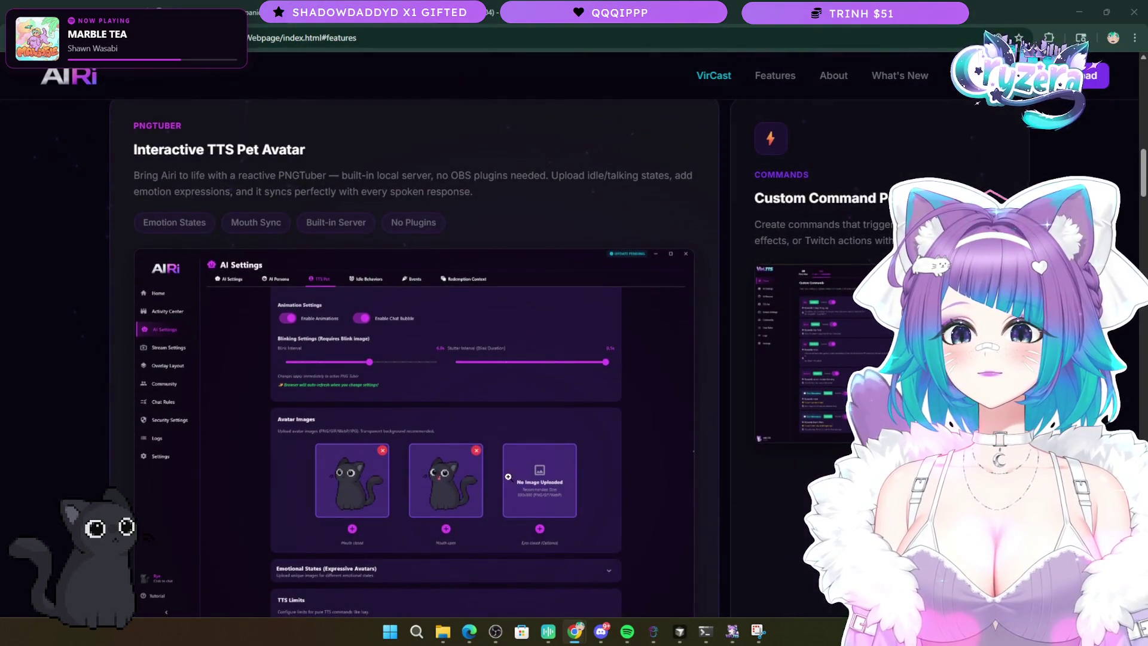
pyautogui.scroll(-2, 491, 469)
pyautogui.scroll(2, 485, 471)
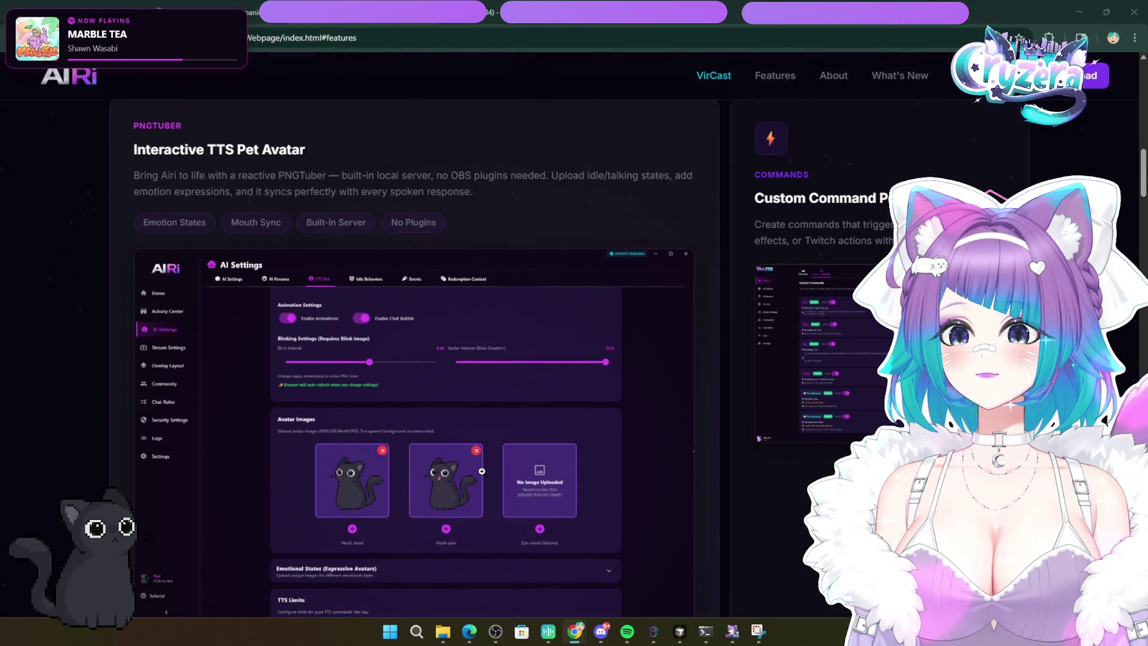
pyautogui.scroll(-3, 466, 469)
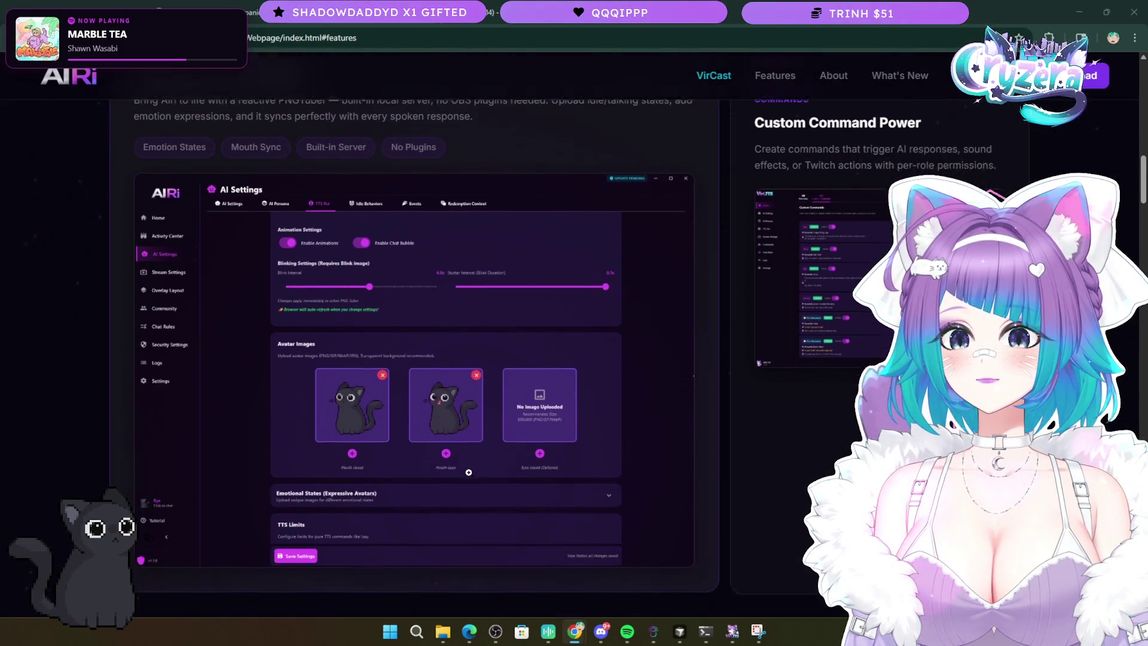
pyautogui.scroll(3, 455, 469)
pyautogui.scroll(-1, 467, 473)
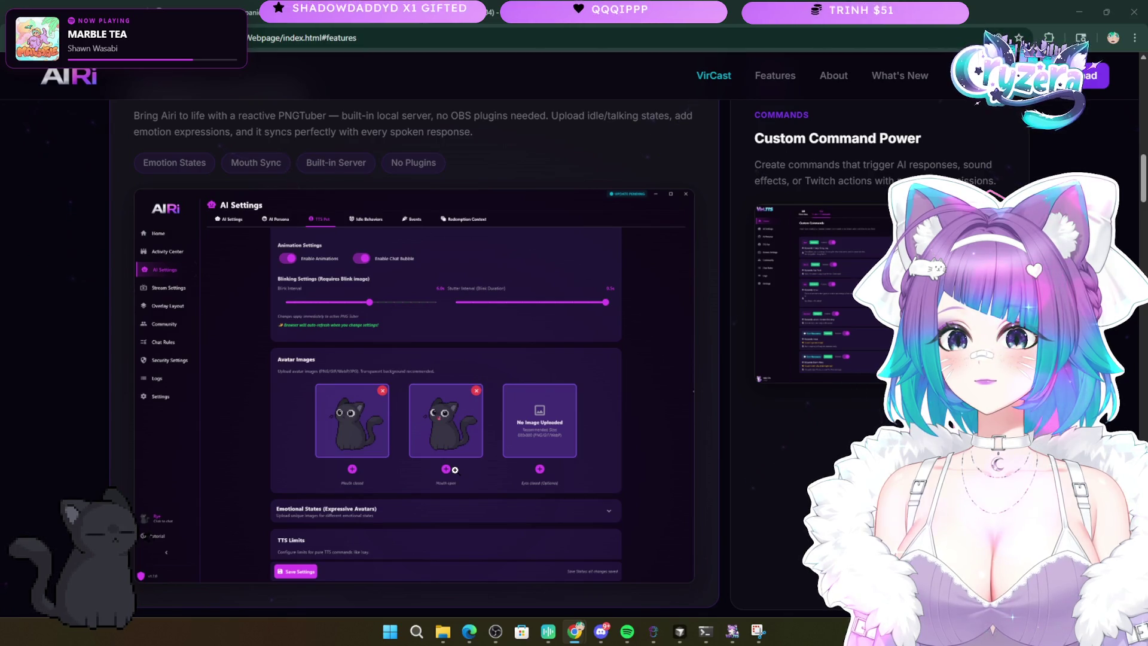
pyautogui.scroll(2, 424, 351)
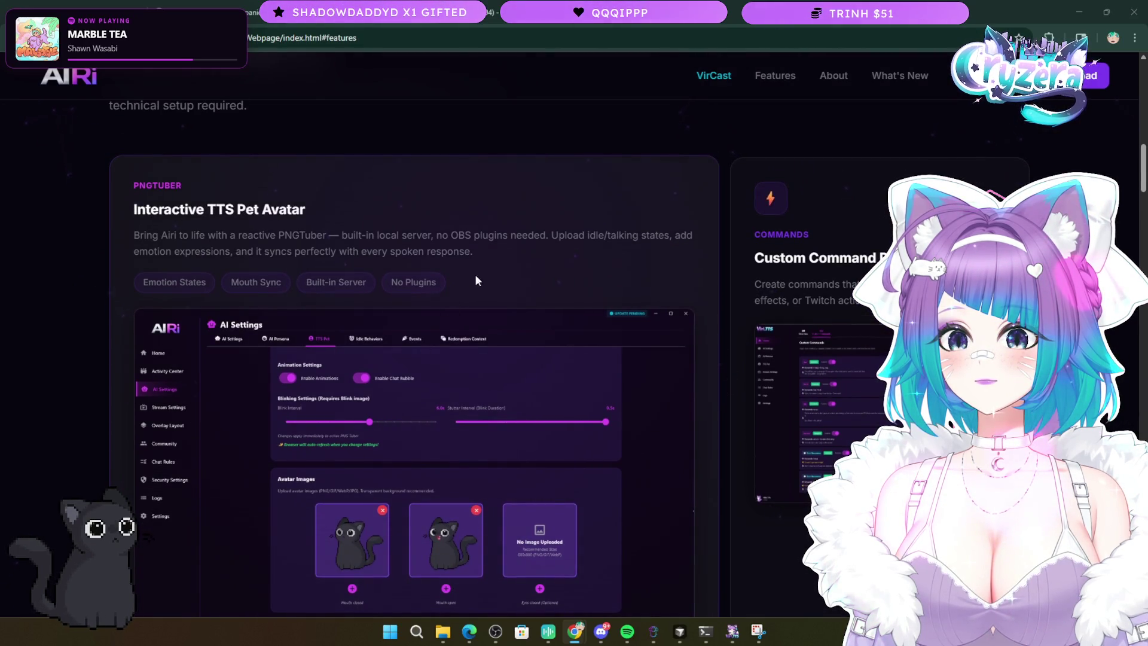
pyautogui.moveTo(473, 254); pyautogui.dragTo(116, 239)
pyautogui.click(519, 263)
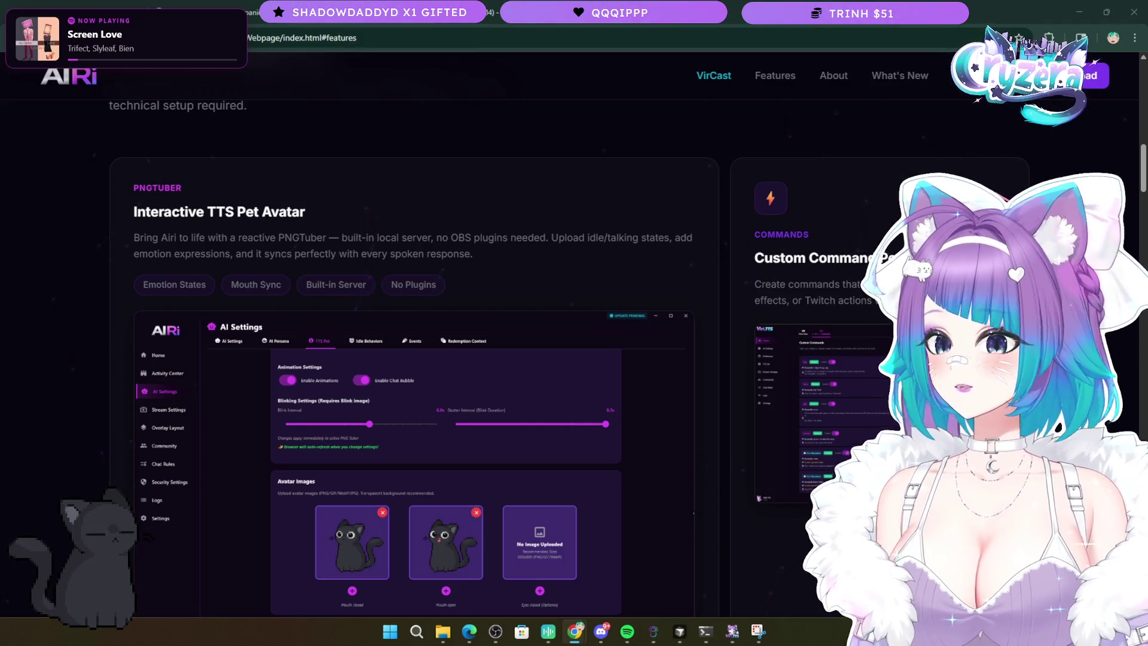
pyautogui.scroll(-8, 421, 468)
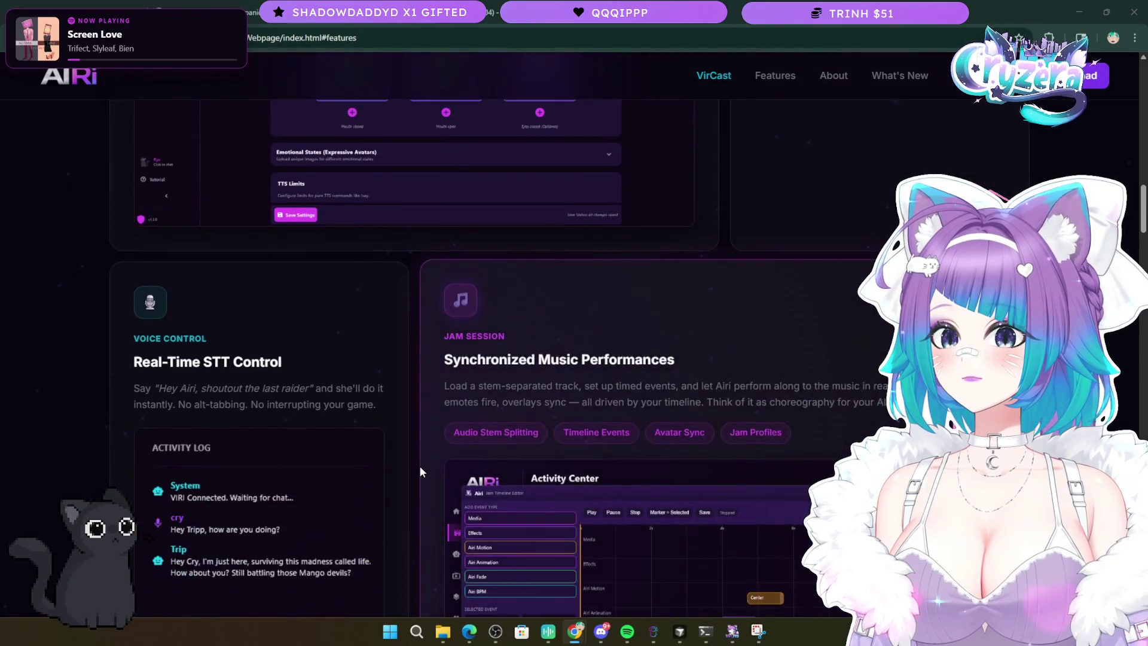
# - Scroll down into the feature cards and back up again
pyautogui.scroll(-7, 419, 473)
pyautogui.scroll(-4, 416, 478)
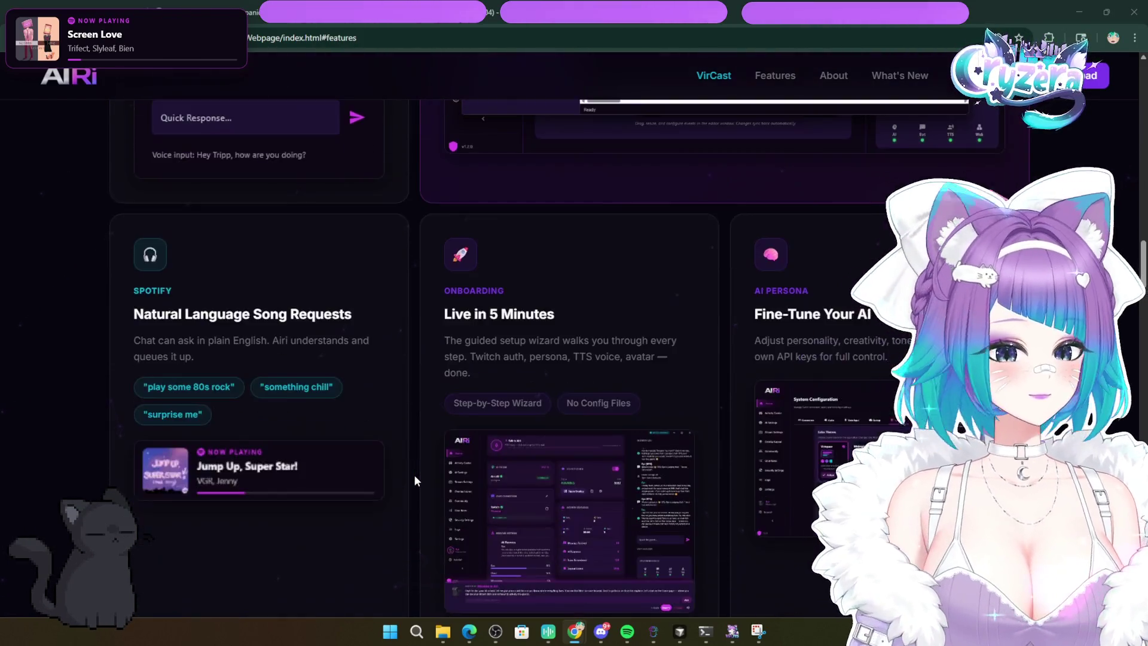
pyautogui.scroll(-8, 414, 475)
pyautogui.scroll(3, 416, 481)
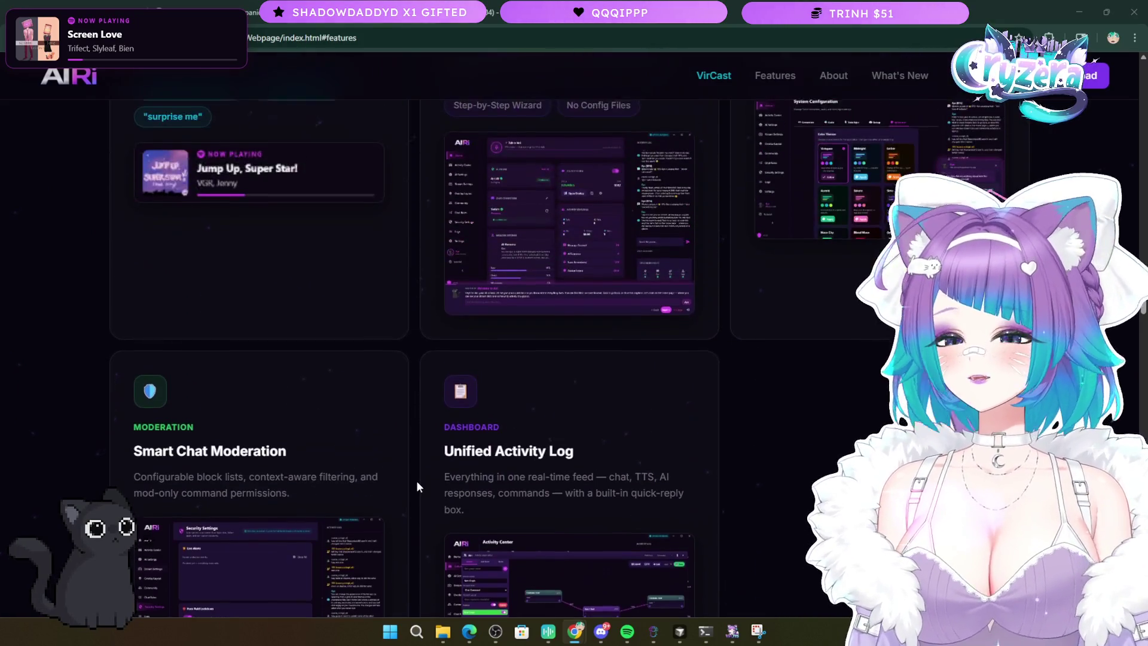
pyautogui.scroll(17, 417, 480)
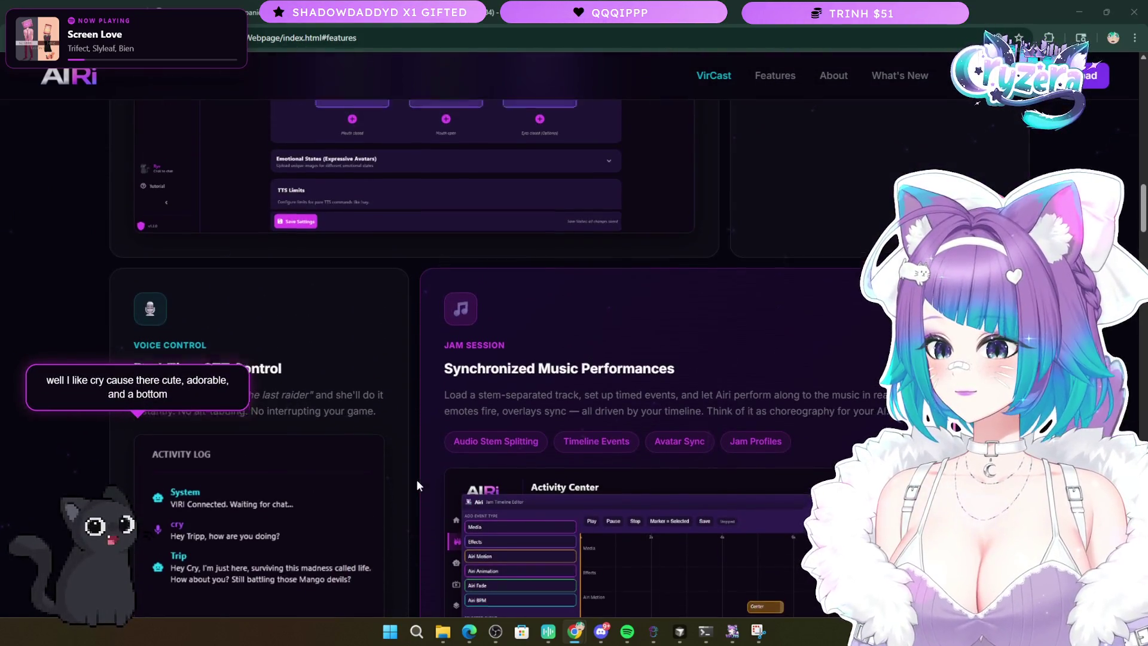
pyautogui.scroll(4, 417, 485)
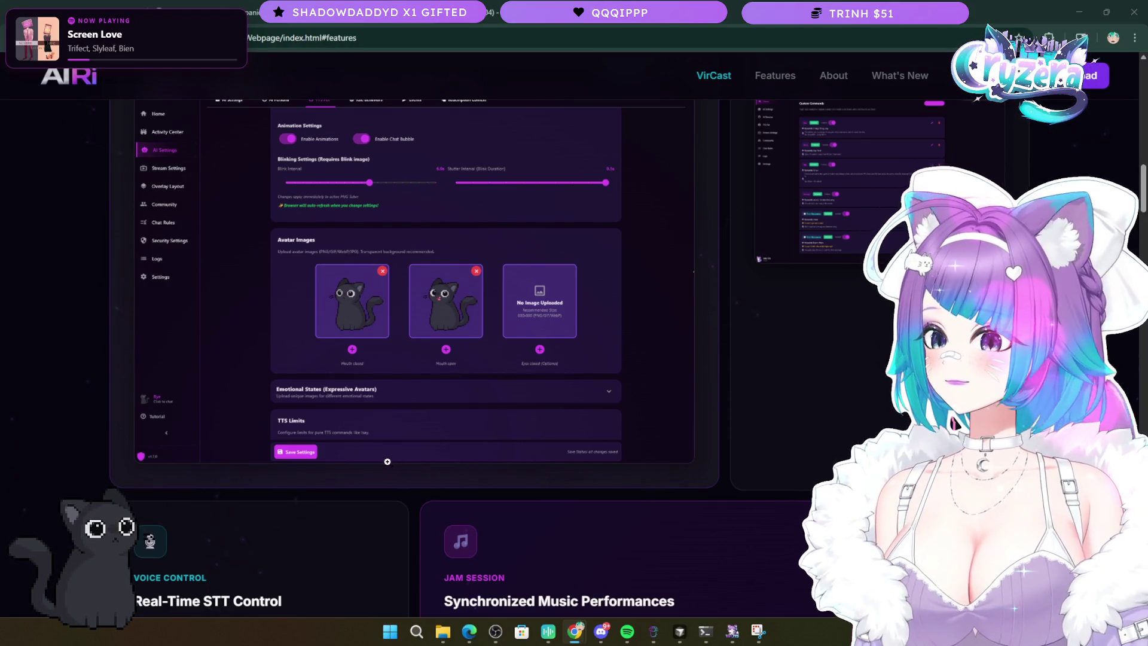
pyautogui.scroll(15, 413, 473)
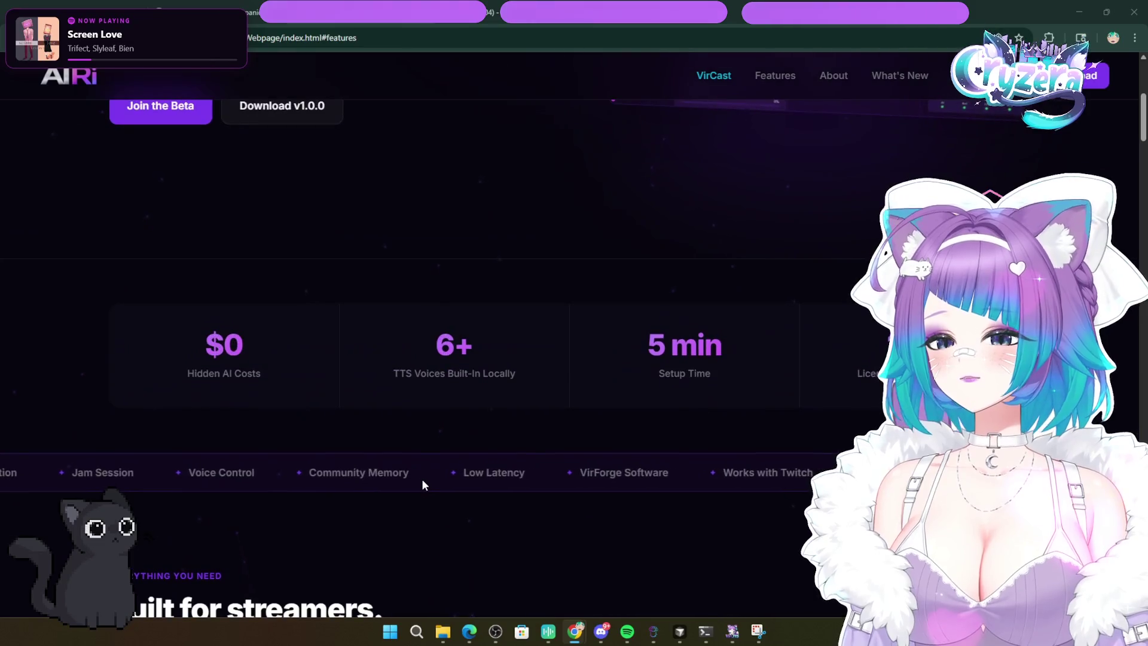
# - Scroll down to the Unified Activity Log card, then highlight and deselect its heading
pyautogui.scroll(-15, 423, 485)
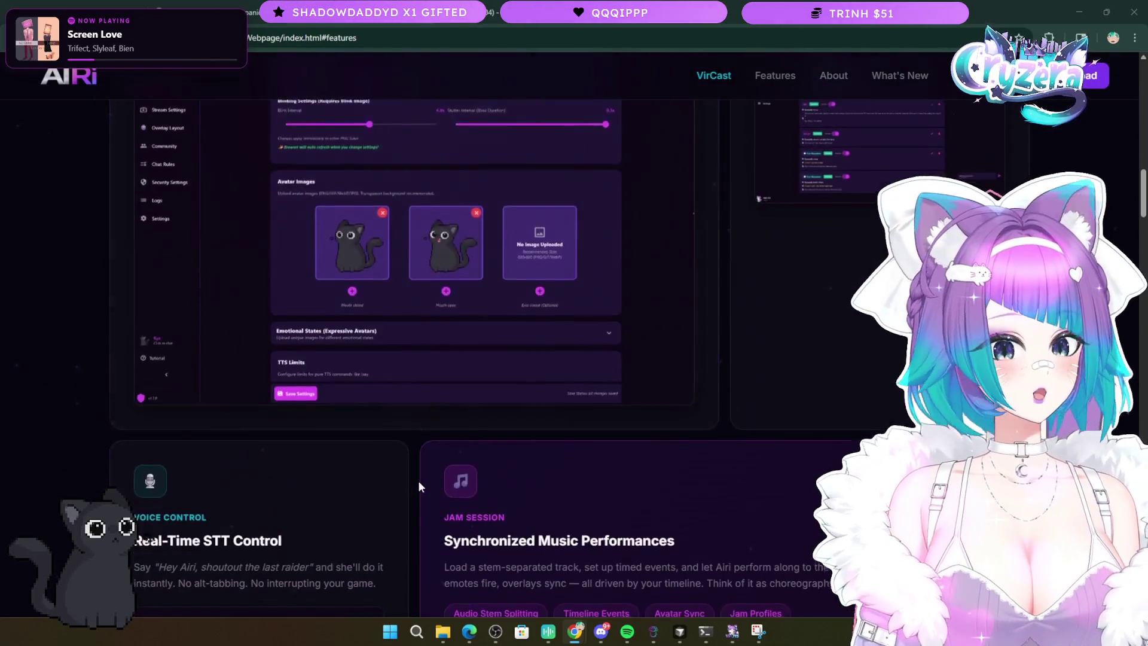
pyautogui.scroll(-2, 419, 485)
pyautogui.scroll(-8, 417, 489)
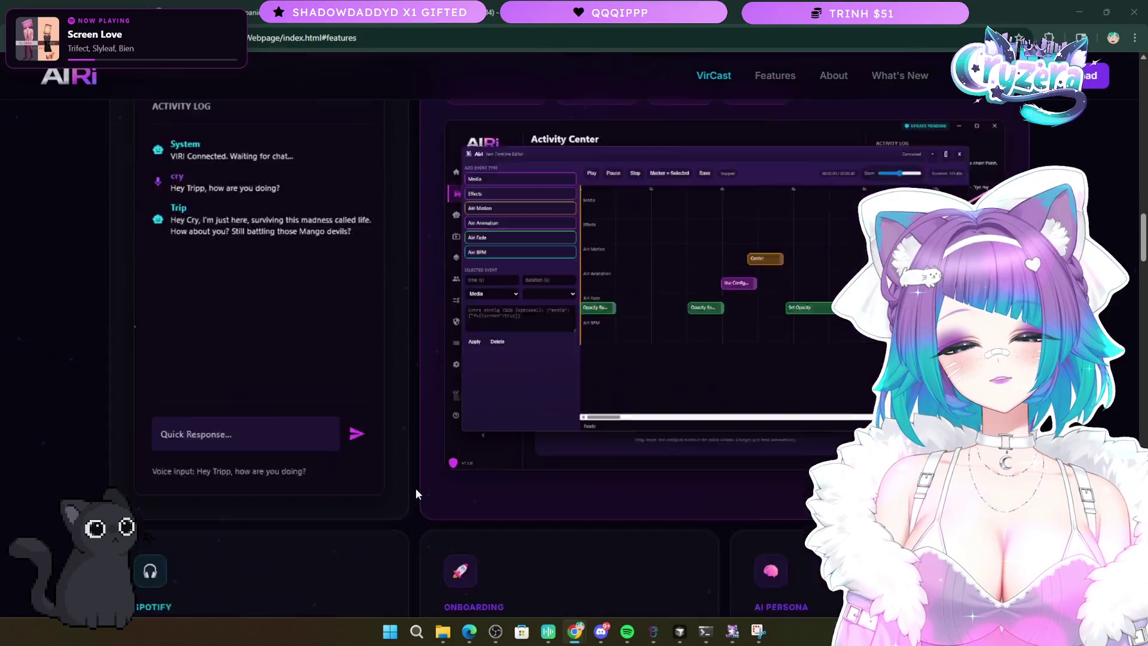
pyautogui.scroll(-2, 422, 483)
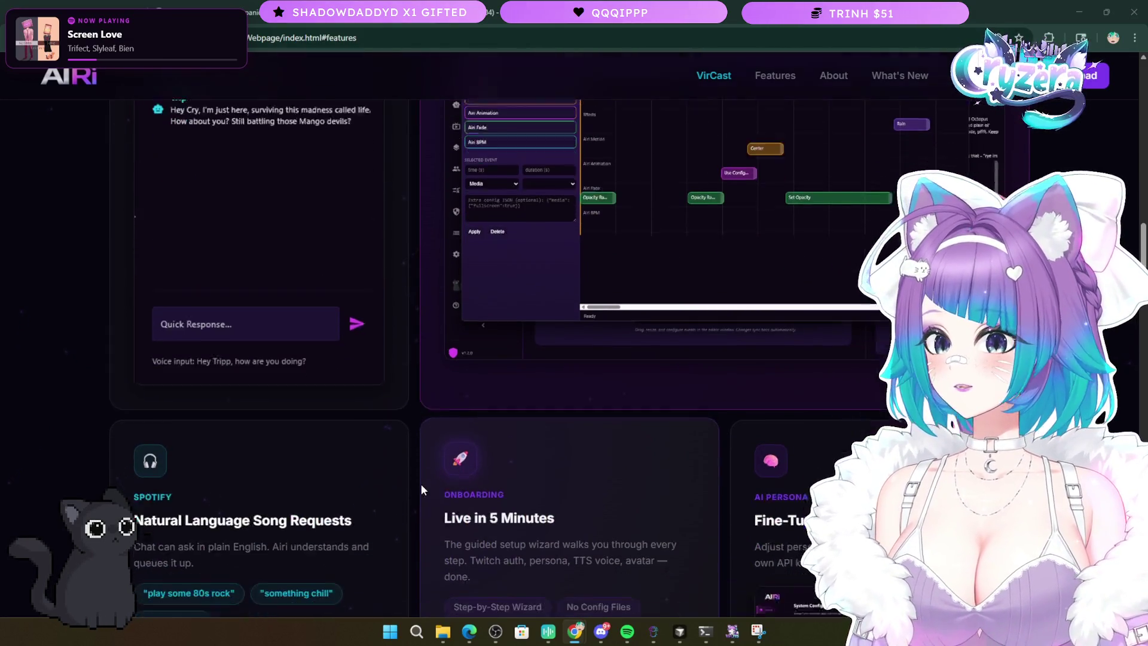
pyautogui.scroll(10, 415, 464)
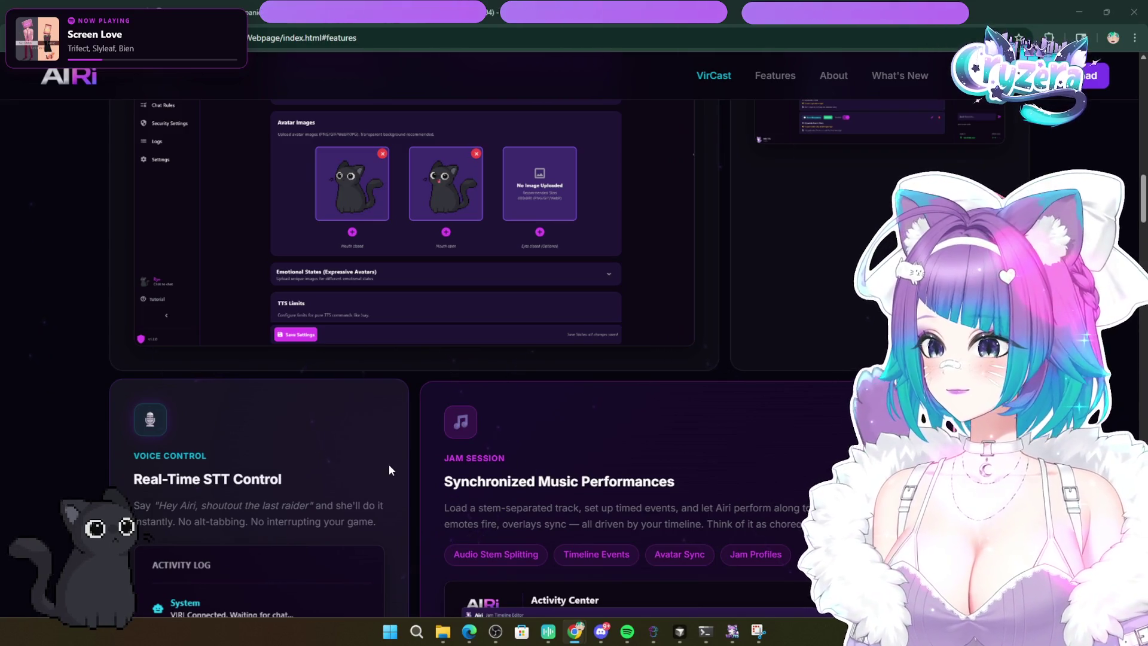
pyautogui.scroll(-7, 388, 464)
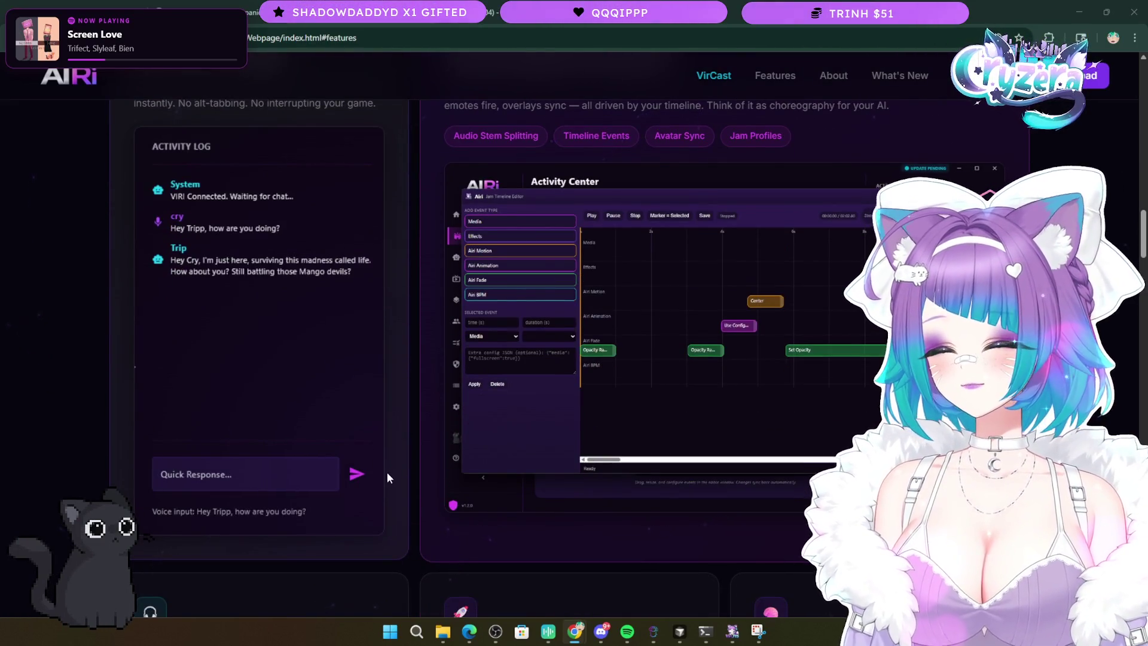
pyautogui.scroll(-7, 386, 472)
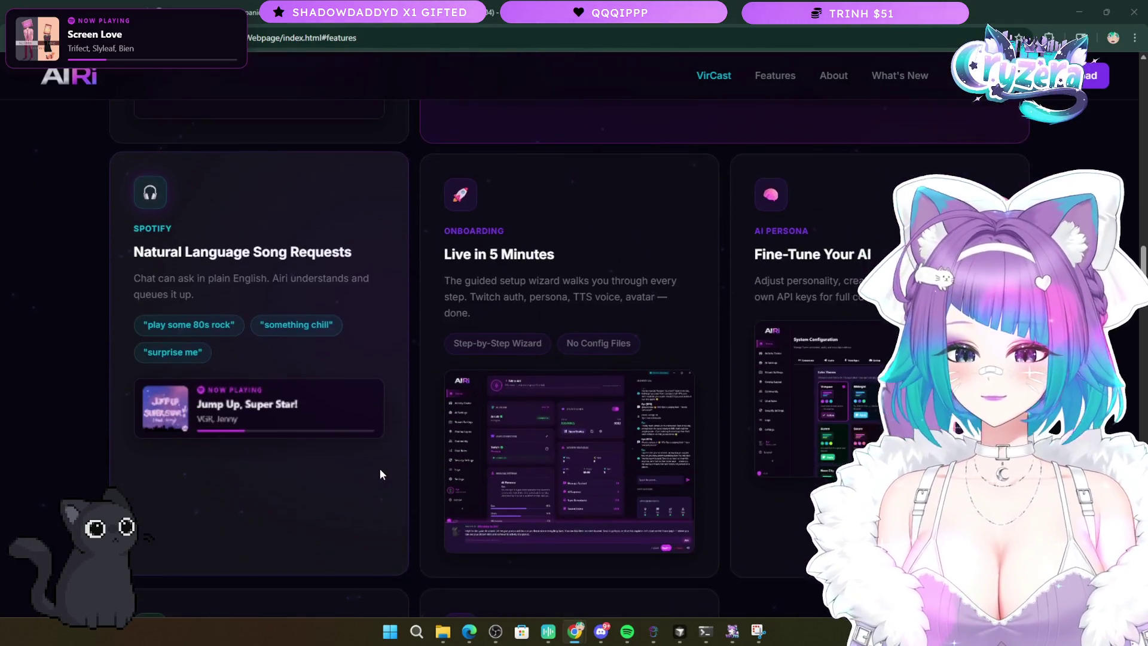
pyautogui.scroll(-5, 379, 469)
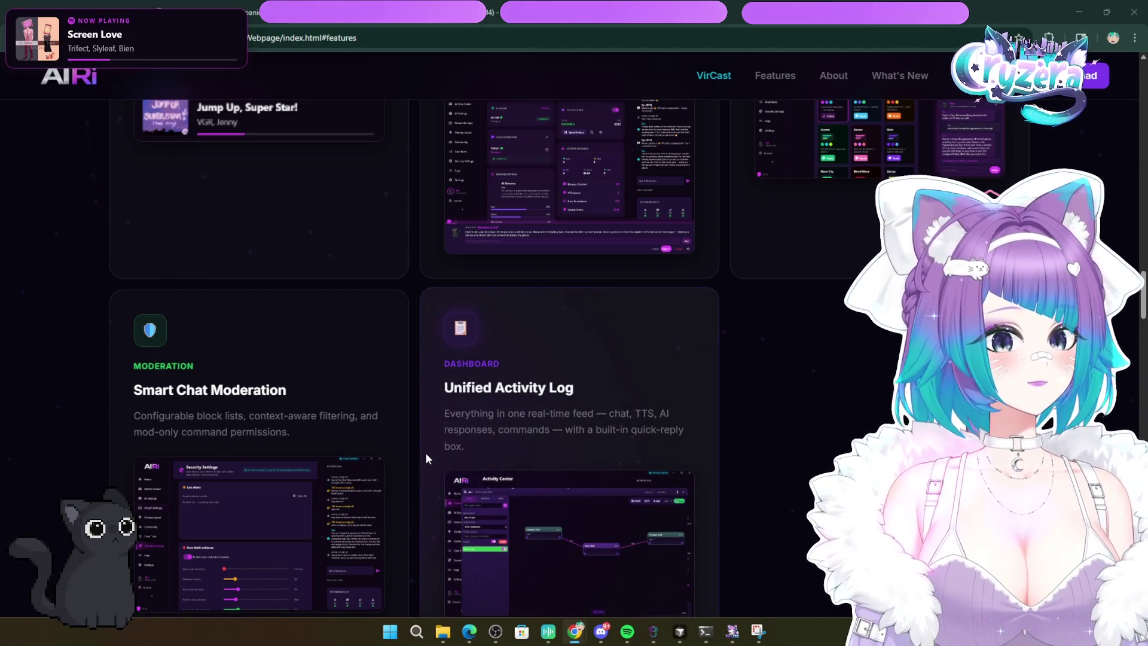
pyautogui.scroll(-4, 424, 455)
pyautogui.scroll(3, 424, 456)
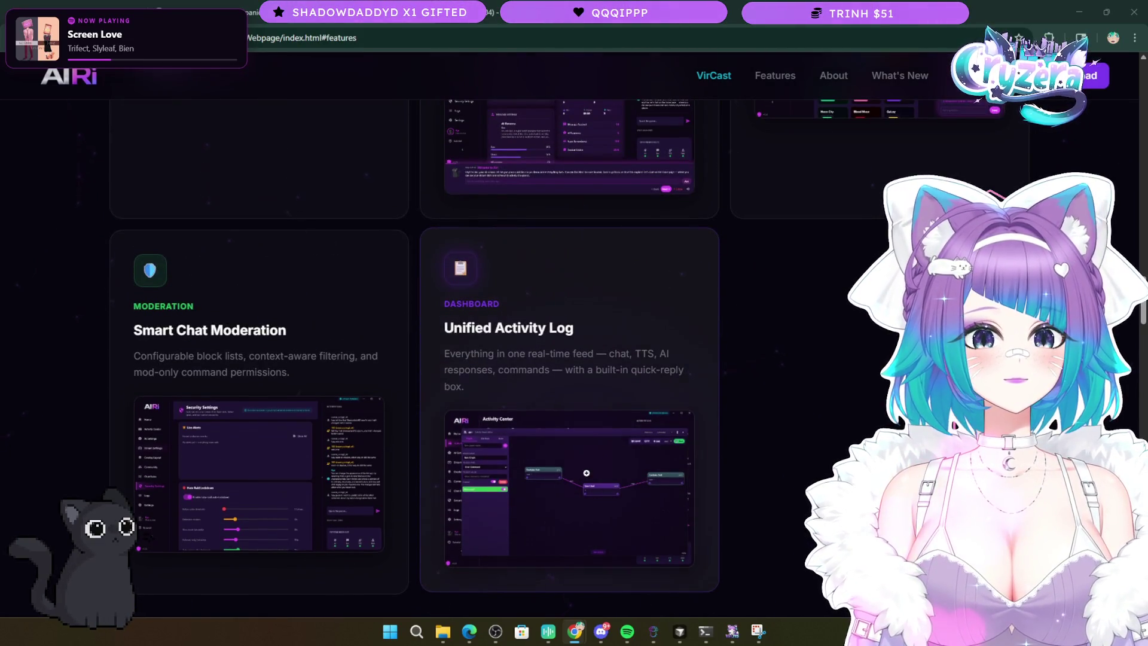
pyautogui.moveTo(586, 332); pyautogui.dragTo(430, 329)
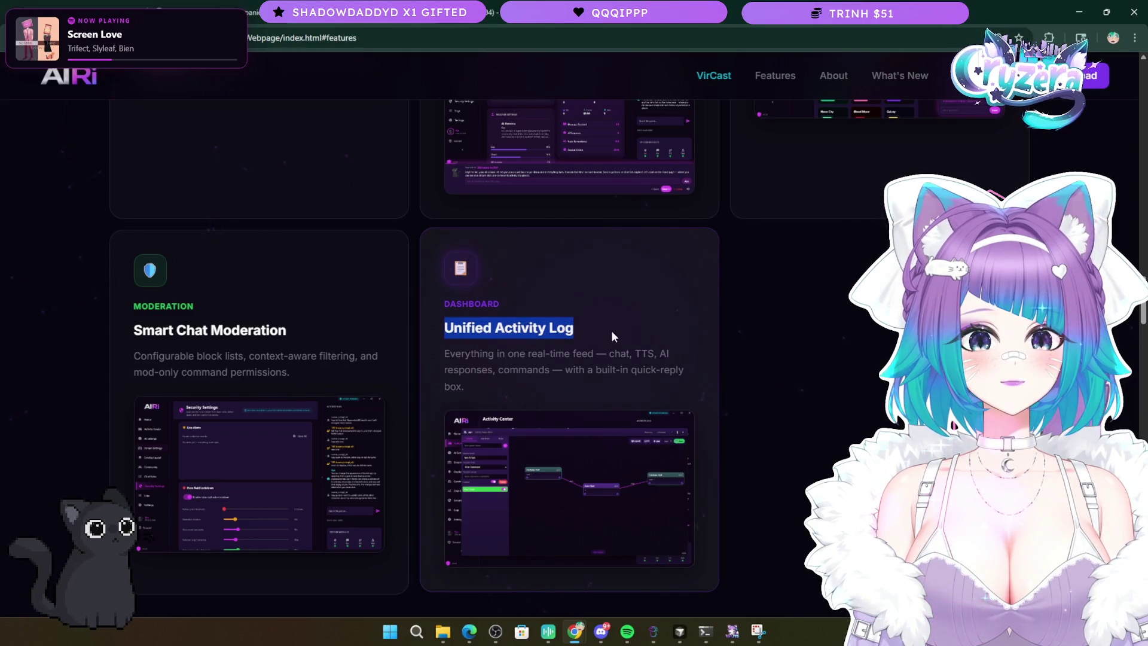
pyautogui.click(609, 369)
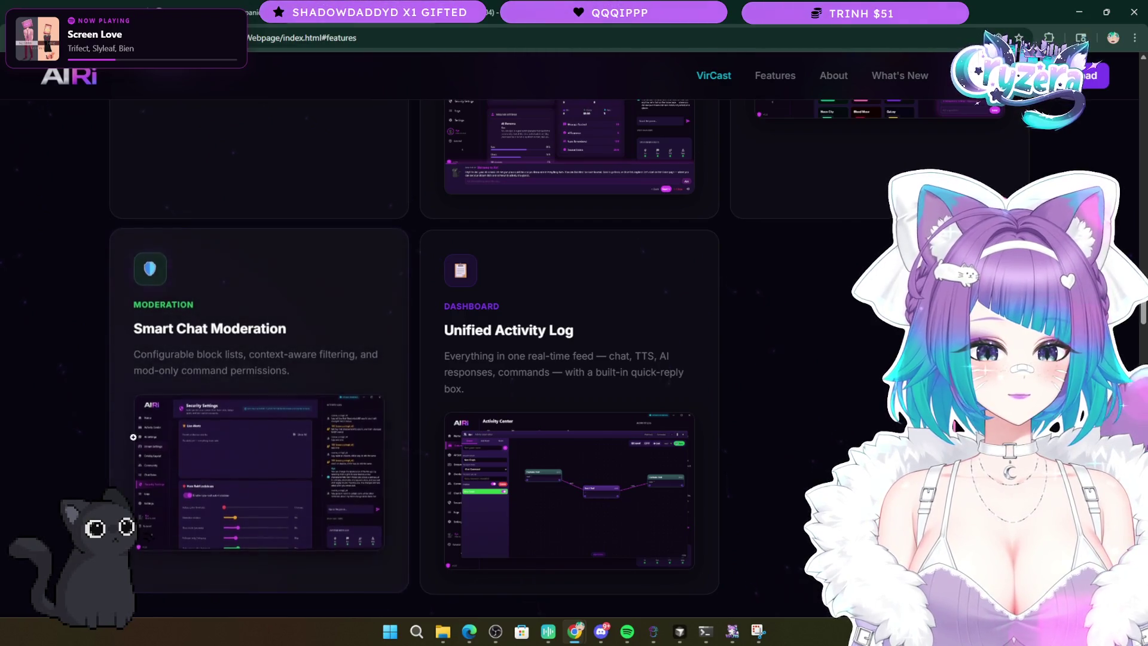
# - Return to the hero, then highlight and deselect the '54+ TTS Voices Built-In Locally' stat
pyautogui.scroll(6, 35, 391)
pyautogui.scroll(10, 39, 391)
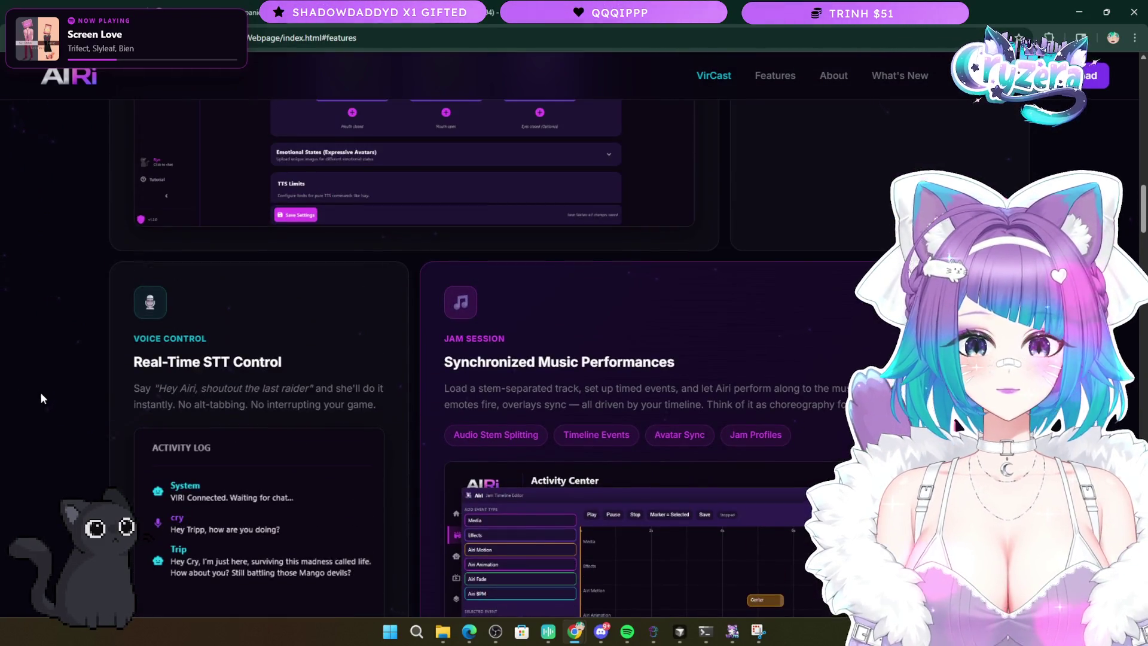
pyautogui.scroll(8, 93, 299)
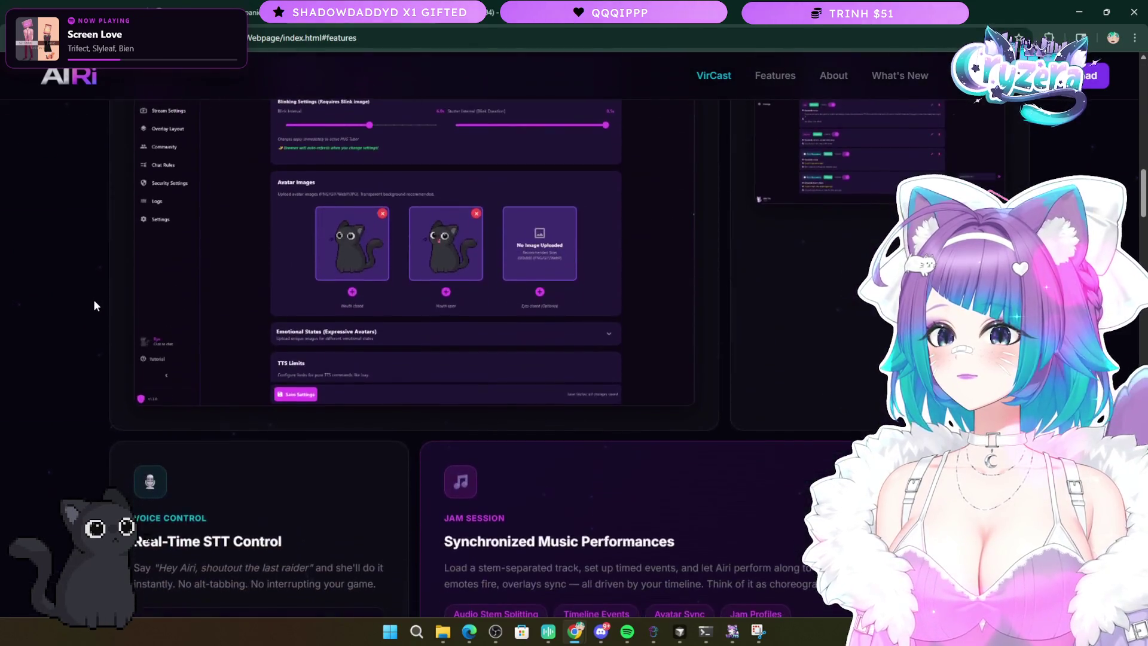
pyautogui.scroll(8, 92, 321)
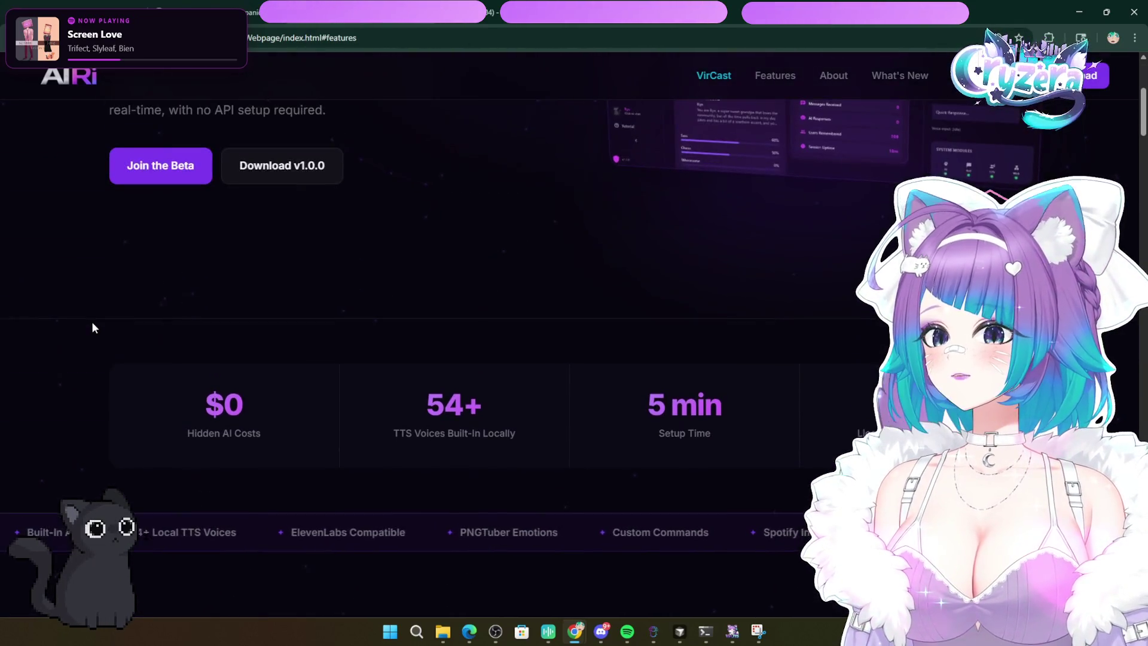
pyautogui.moveTo(547, 420); pyautogui.dragTo(402, 406)
pyautogui.click(393, 392)
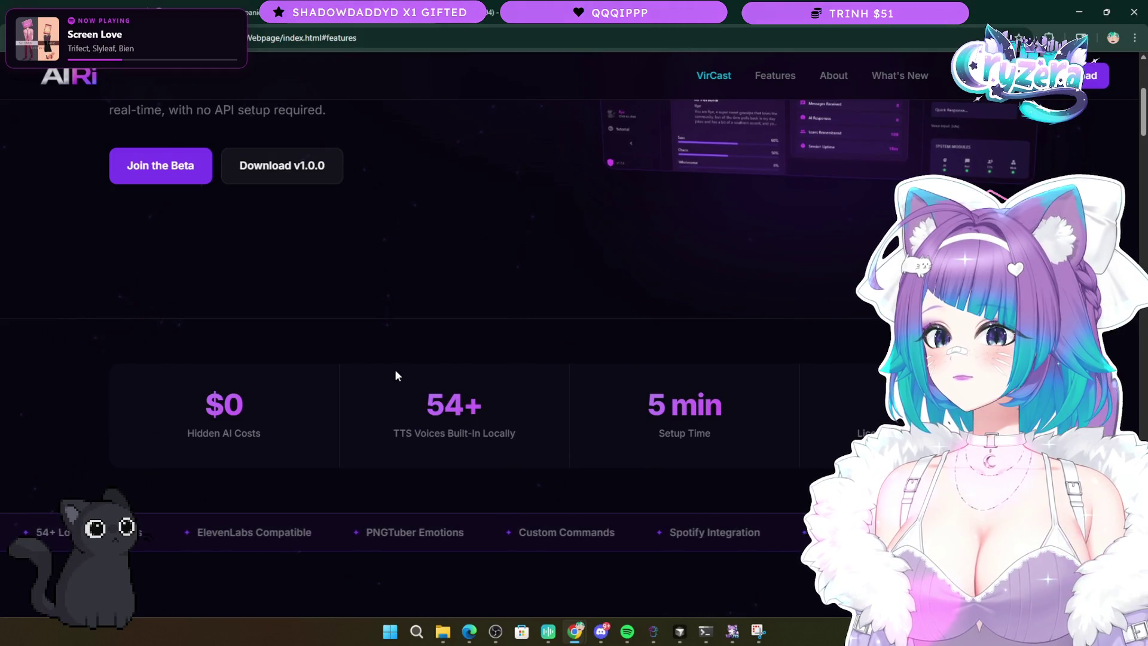
pyautogui.scroll(4, 383, 324)
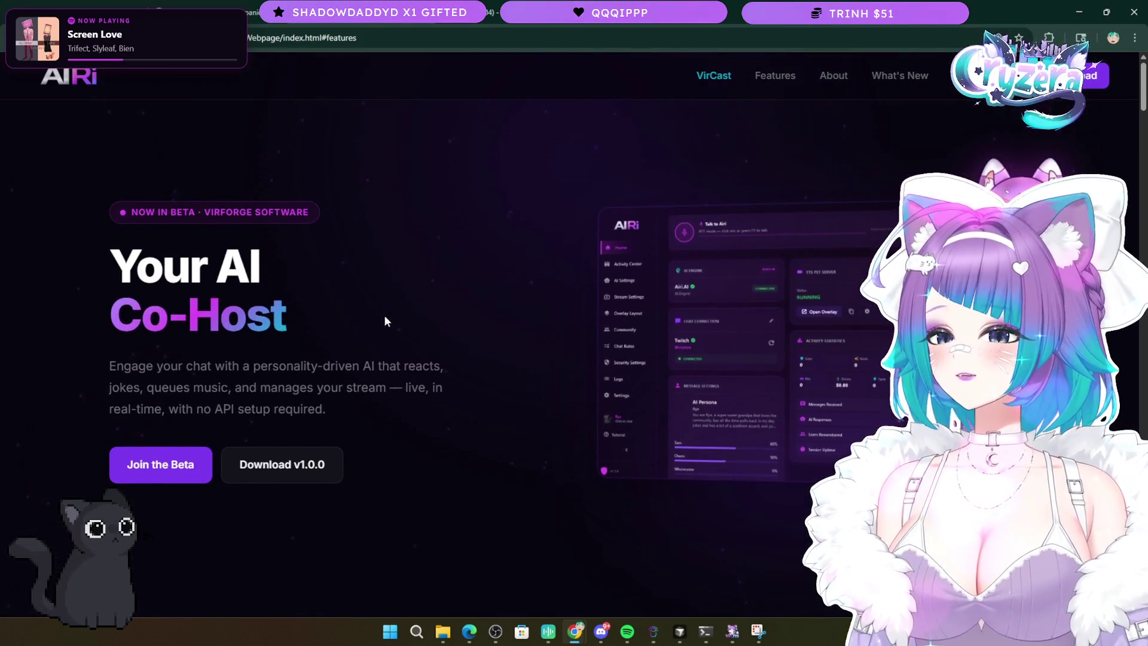
# - Scroll down to the feature ticker listing 54+ Local TTS Voices, ElevenLabs Compatible and Spotify Integration
pyautogui.scroll(-7, 384, 314)
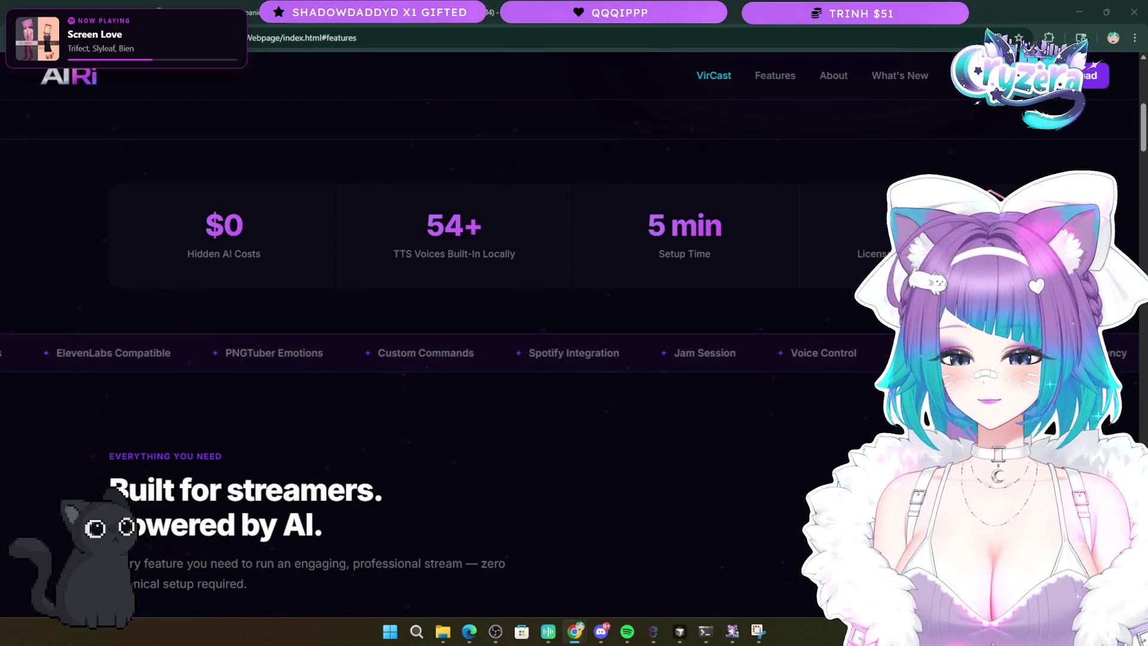
pyautogui.scroll(-10, 633, 386)
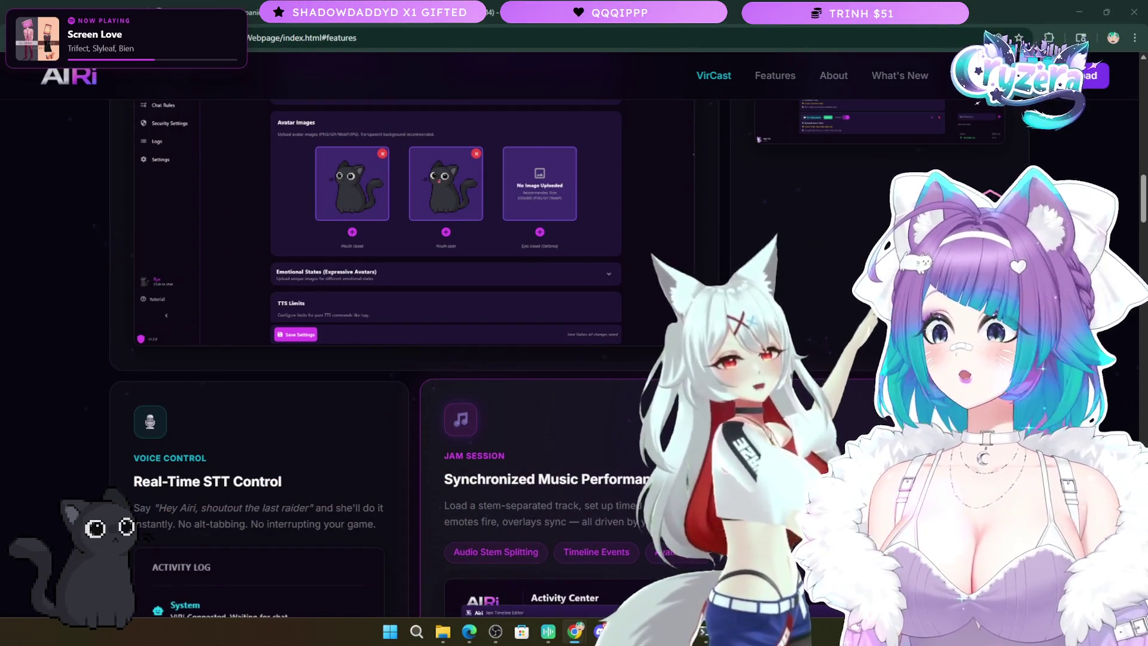
# - Scroll down to the Smart Chat Moderation and Unified Activity Log cards
pyautogui.scroll(-12, 632, 387)
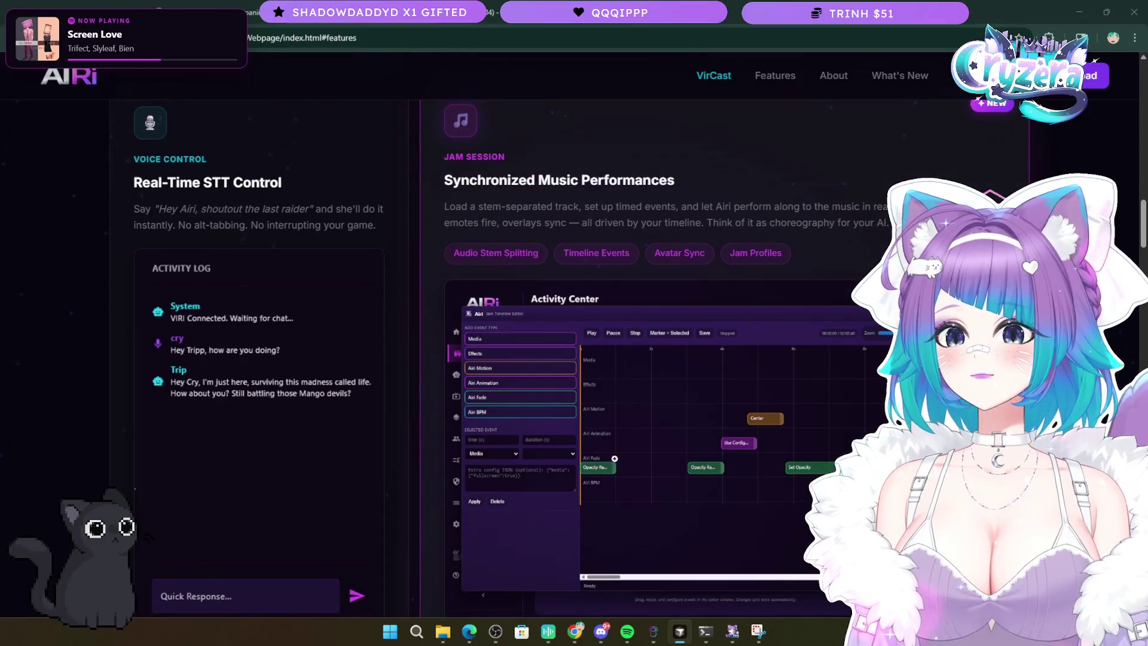
pyautogui.scroll(-8, 699, 542)
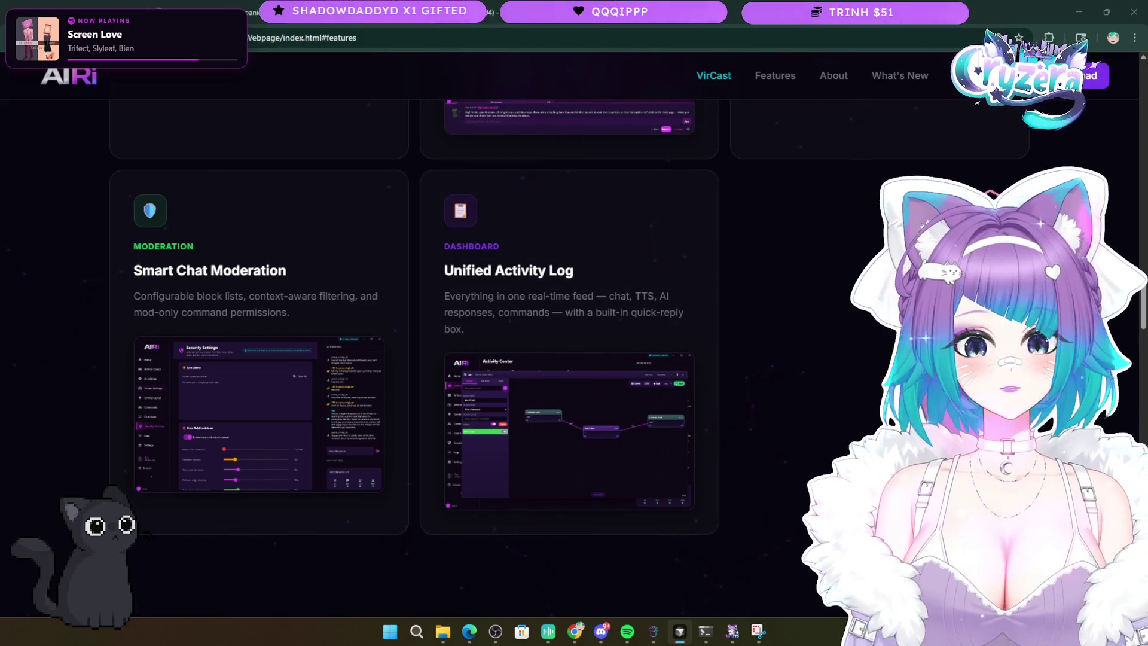
pyautogui.hotkey('alt', 'Tab')
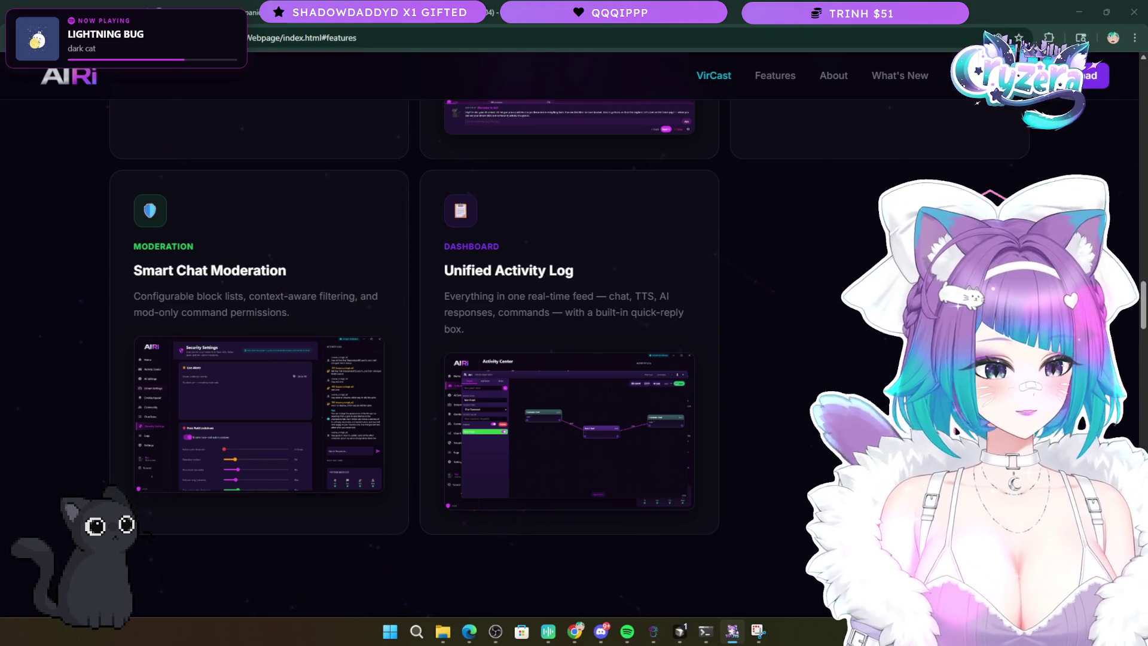
pyautogui.hotkey('alt', 'Tab')
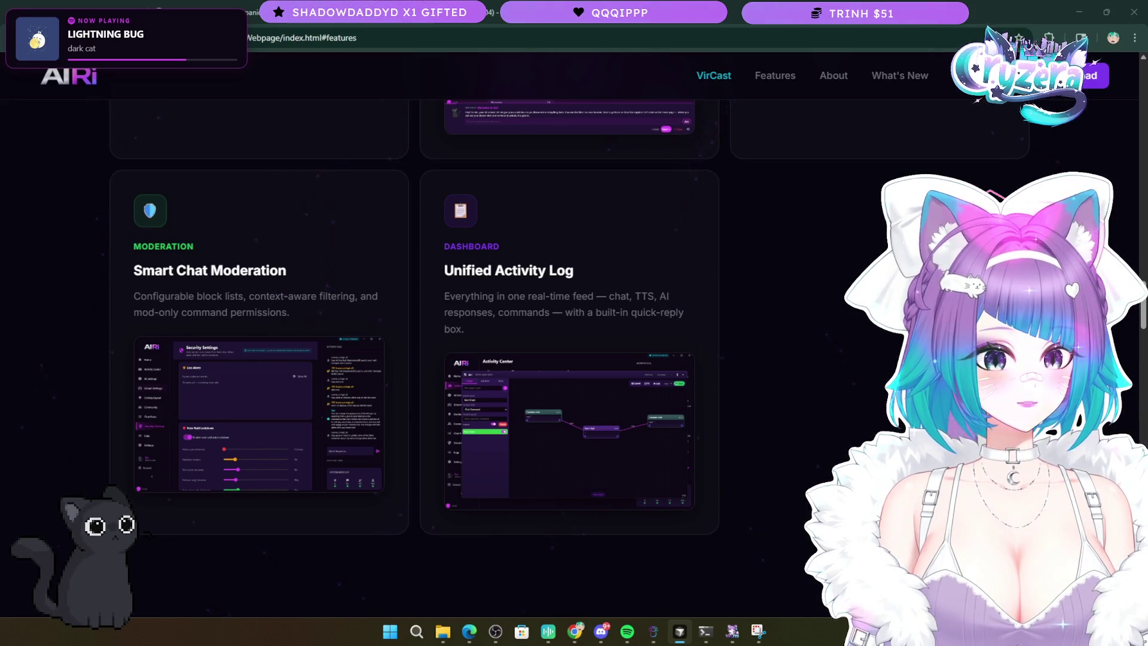
pyautogui.hotkey('alt', 'Tab')
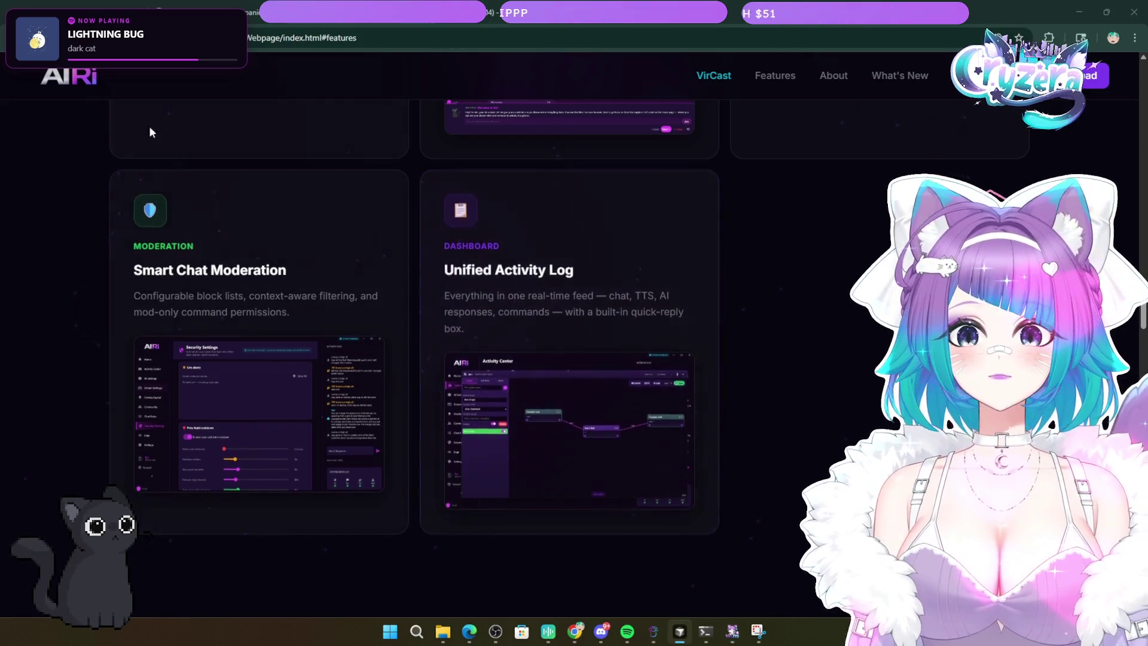
pyautogui.scroll(5, 149, 131)
# - Enlarge the Activity Creator card's Activity Center screenshot, then close it
pyautogui.scroll(-5, 172, 206)
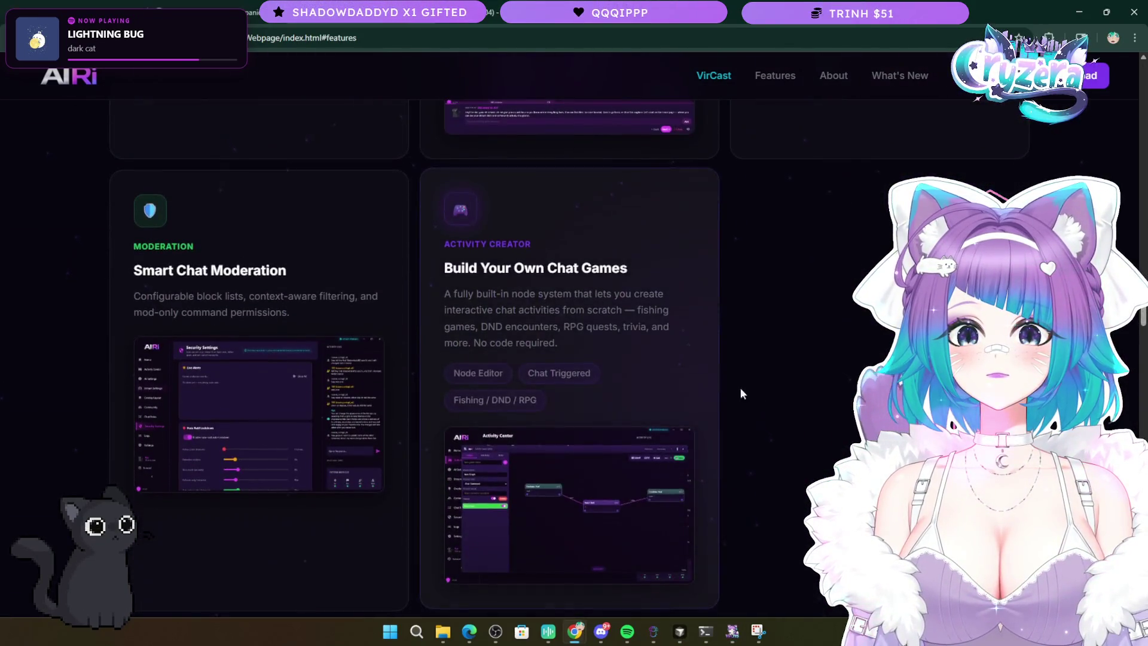
pyautogui.scroll(1, 634, 296)
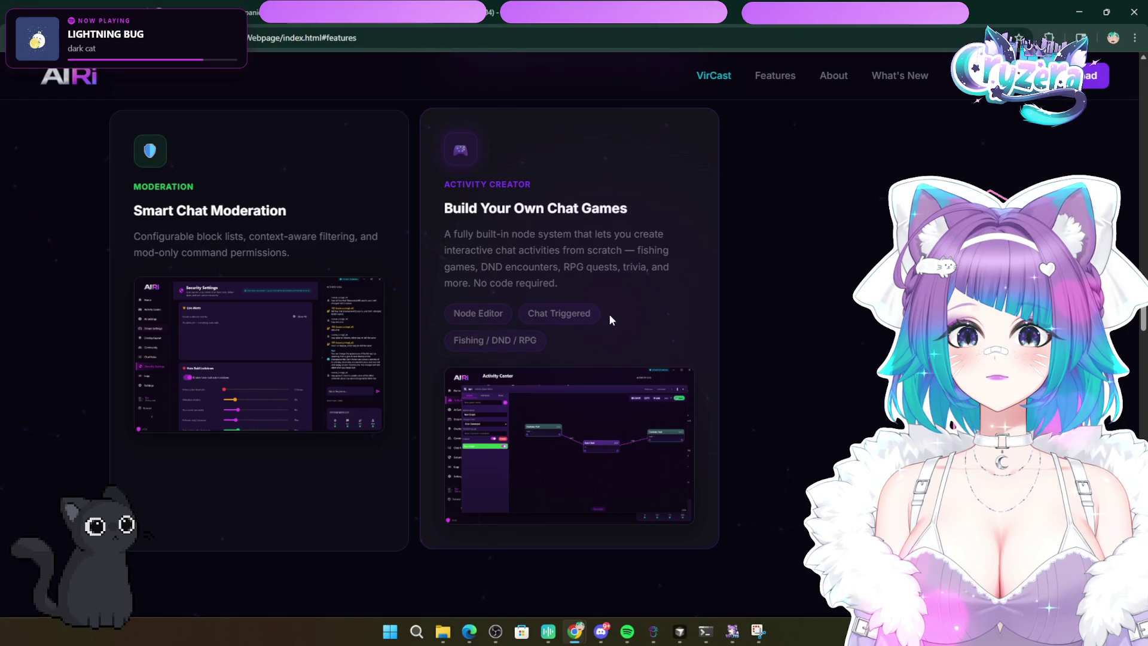
pyautogui.click(555, 407)
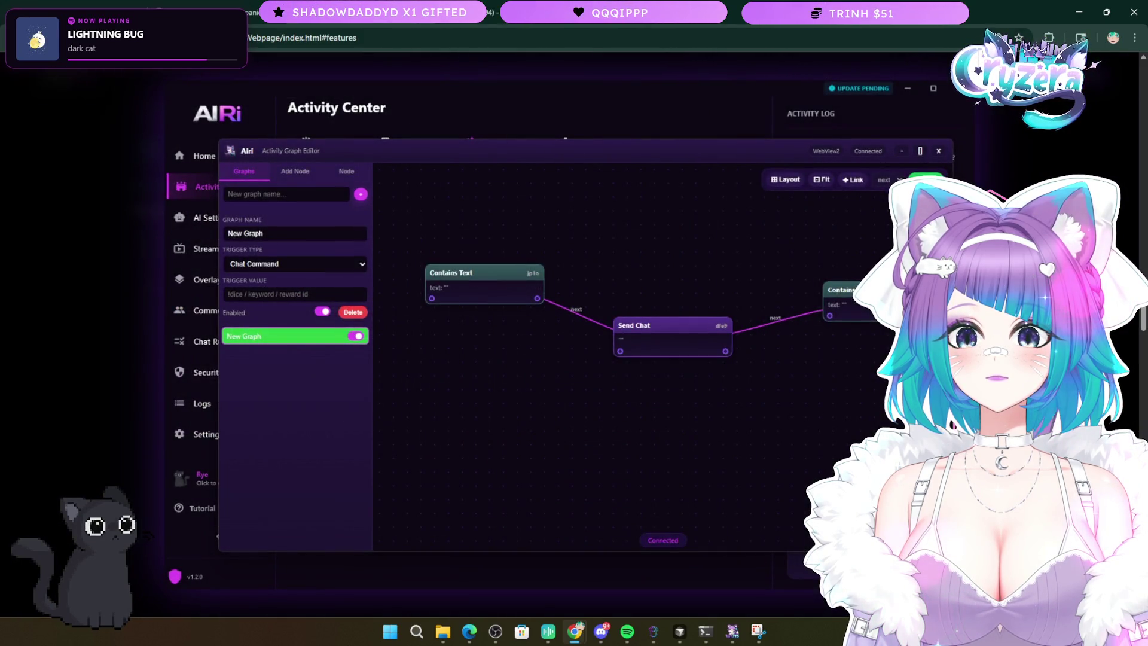
pyautogui.press('Escape')
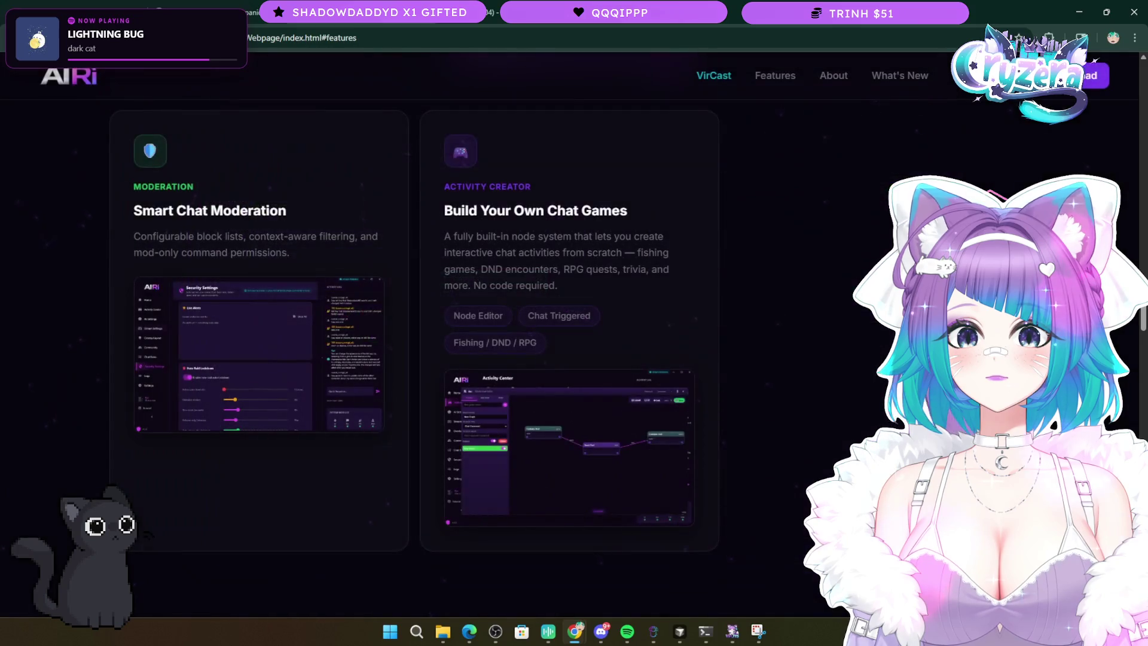
pyautogui.moveTo(682, 288); pyautogui.dragTo(421, 213)
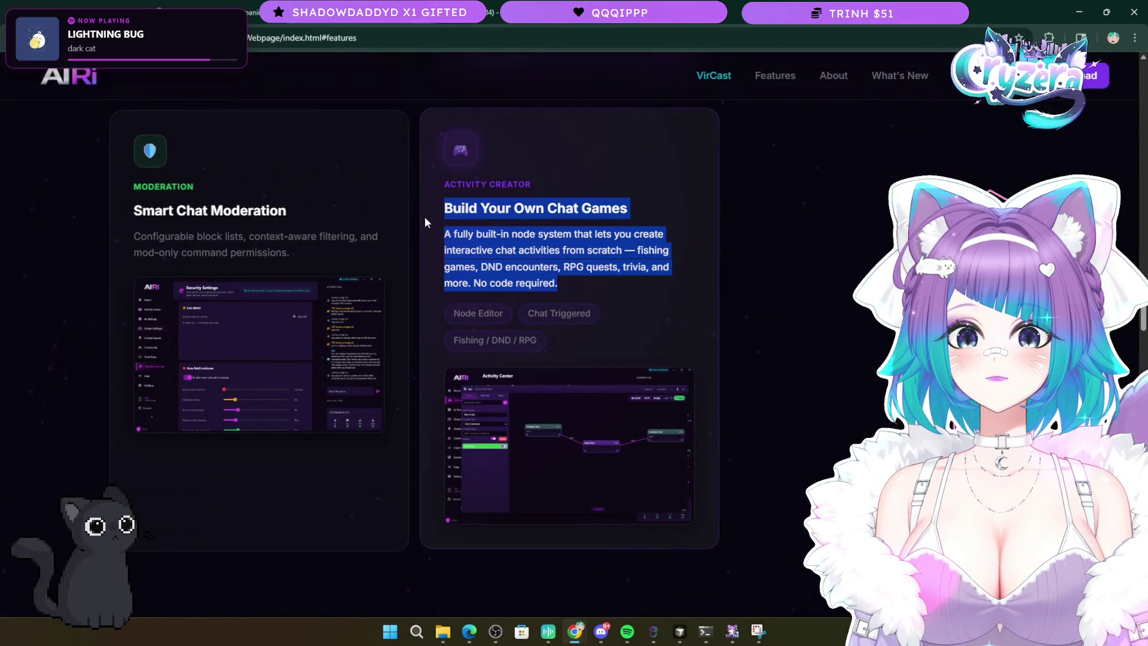
pyautogui.click(608, 277)
# - Enlarge the Moderation card's Security Settings screenshot, then close it
pyautogui.scroll(1, 710, 357)
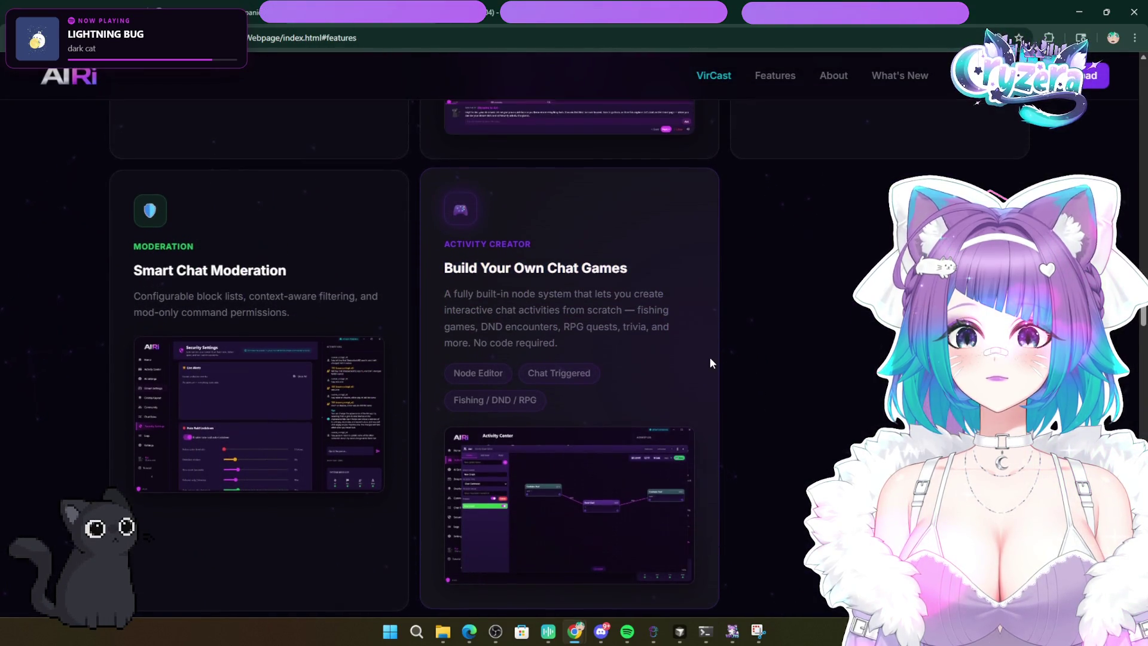
pyautogui.click(287, 374)
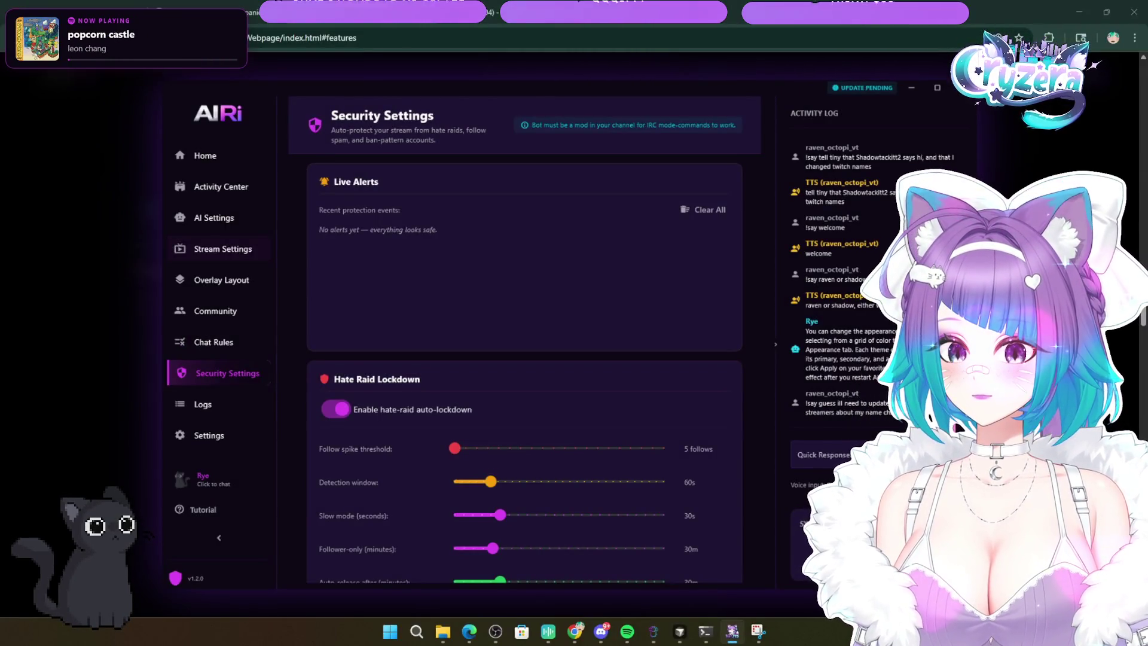
pyautogui.moveTo(712, 626)
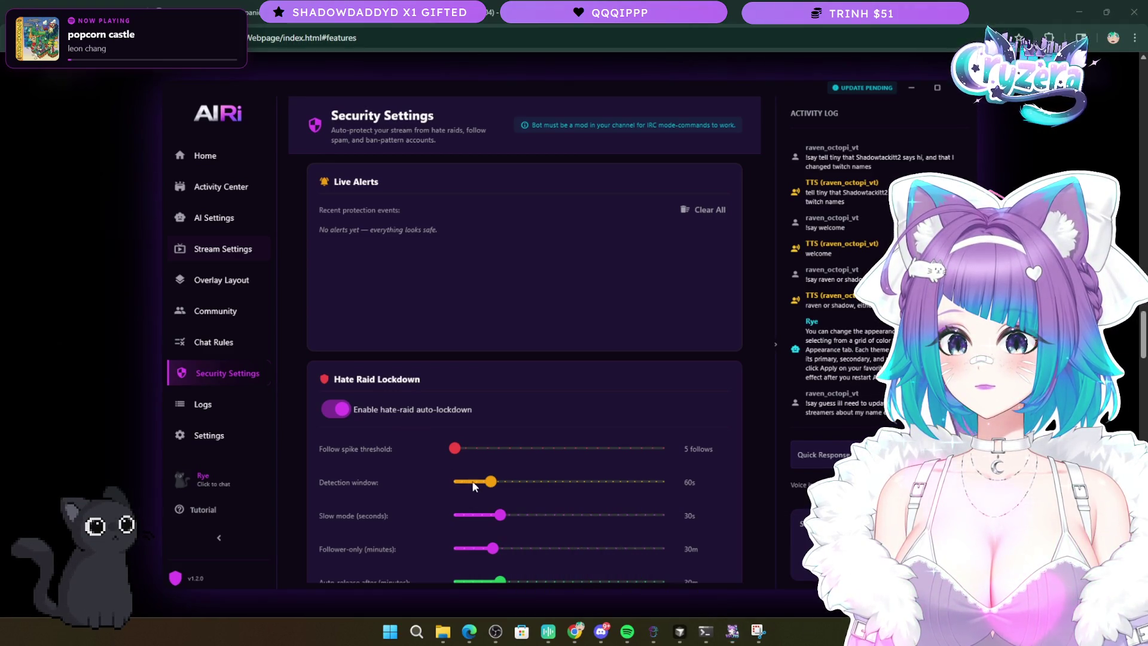
pyautogui.press('Escape')
pyautogui.scroll(-5, 609, 417)
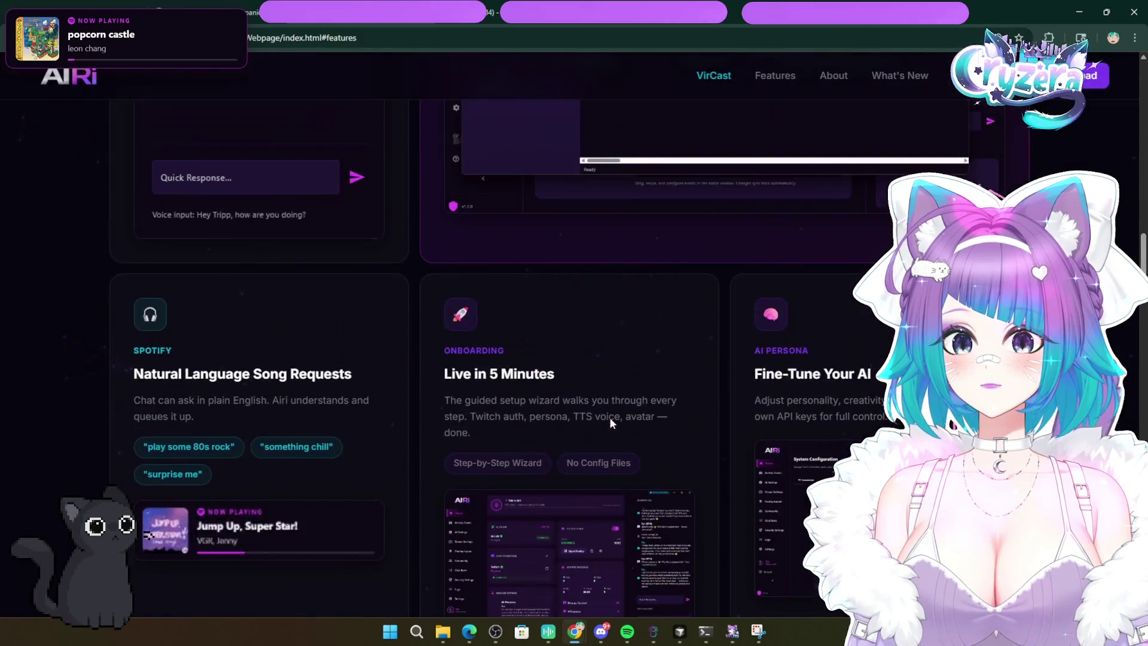
# - Scroll back up past the Onboarding, Jam Session and Voice Control cards to the Built for streamers header
pyautogui.scroll(1, 589, 398)
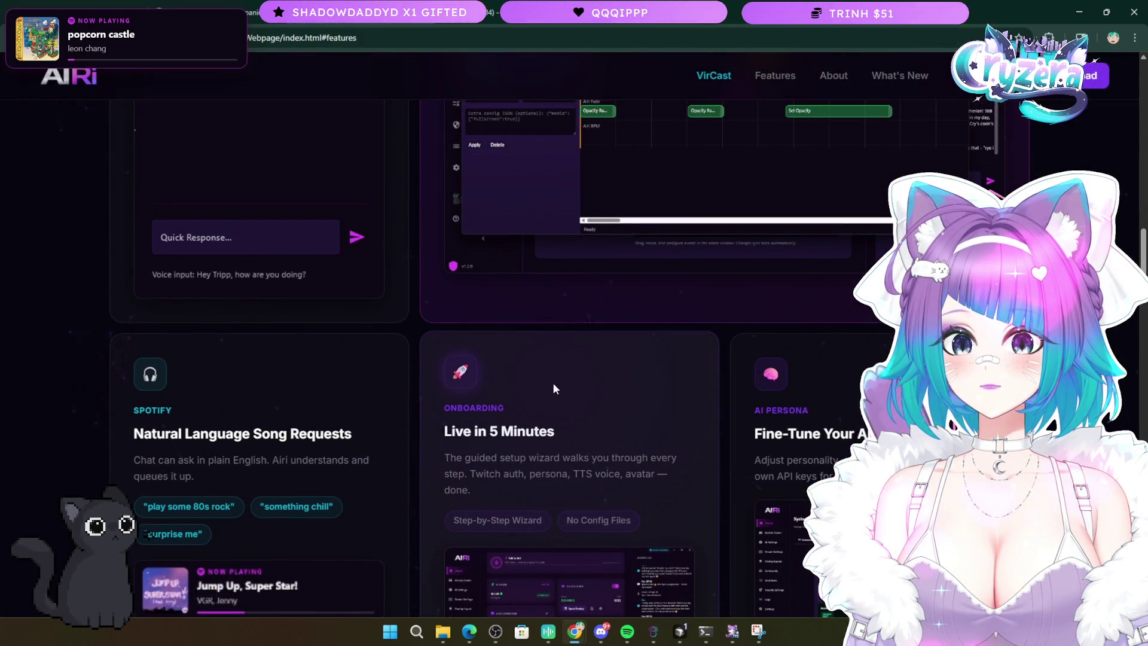
pyautogui.scroll(-4, 550, 384)
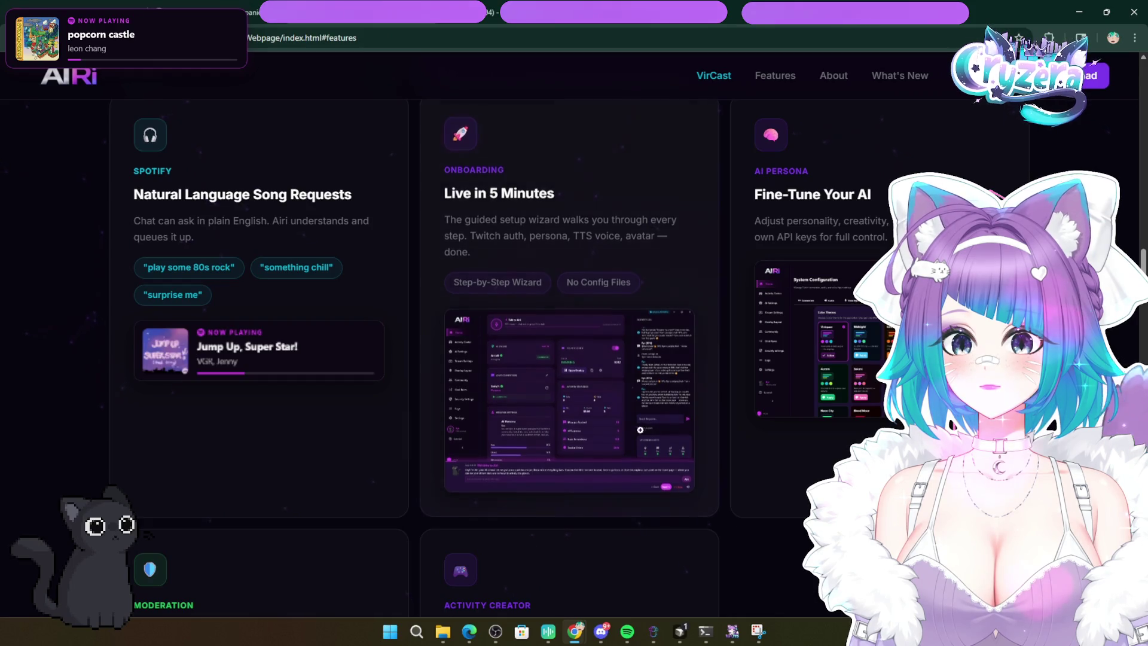
pyautogui.scroll(-3, 608, 441)
pyautogui.scroll(5, 269, 464)
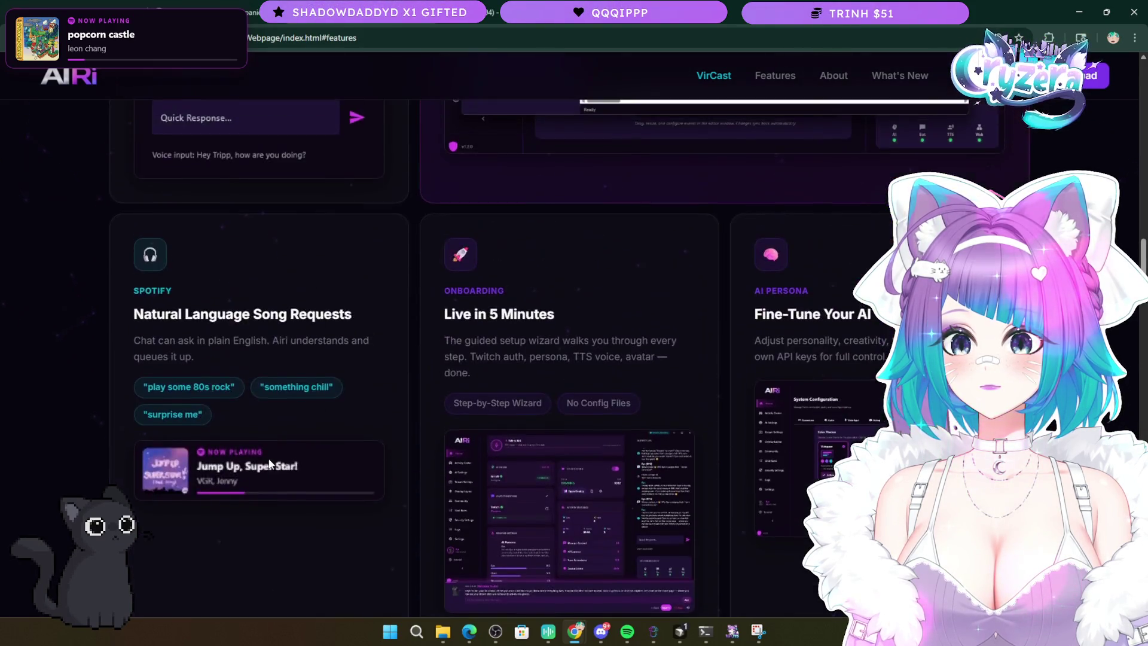
pyautogui.scroll(8, 269, 464)
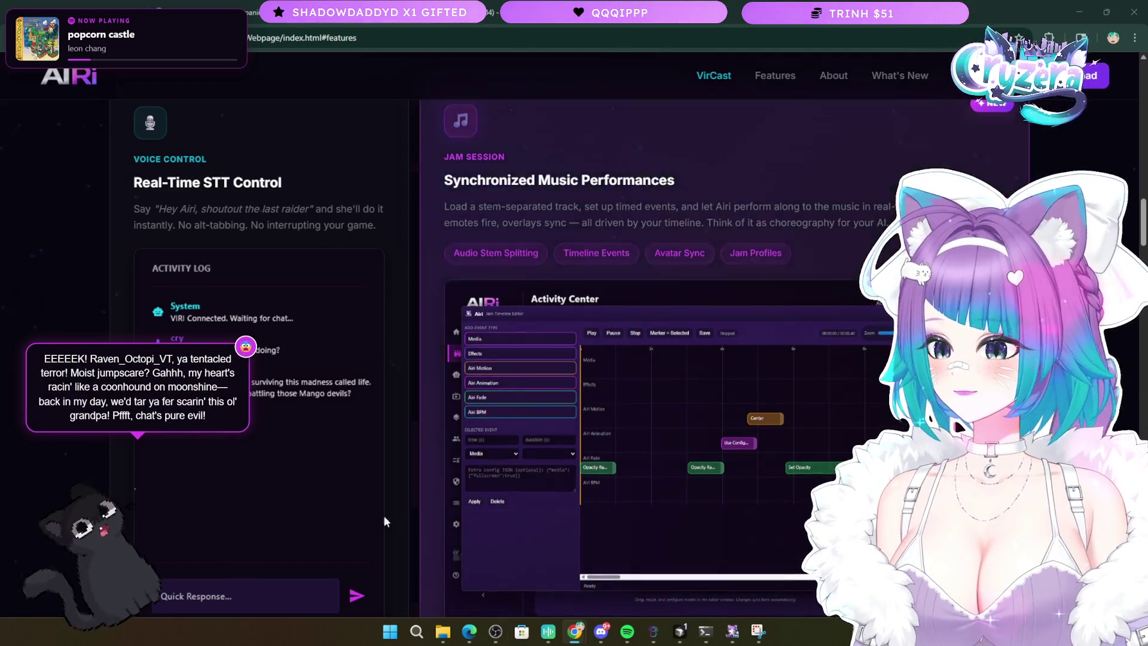
pyautogui.scroll(10, 385, 521)
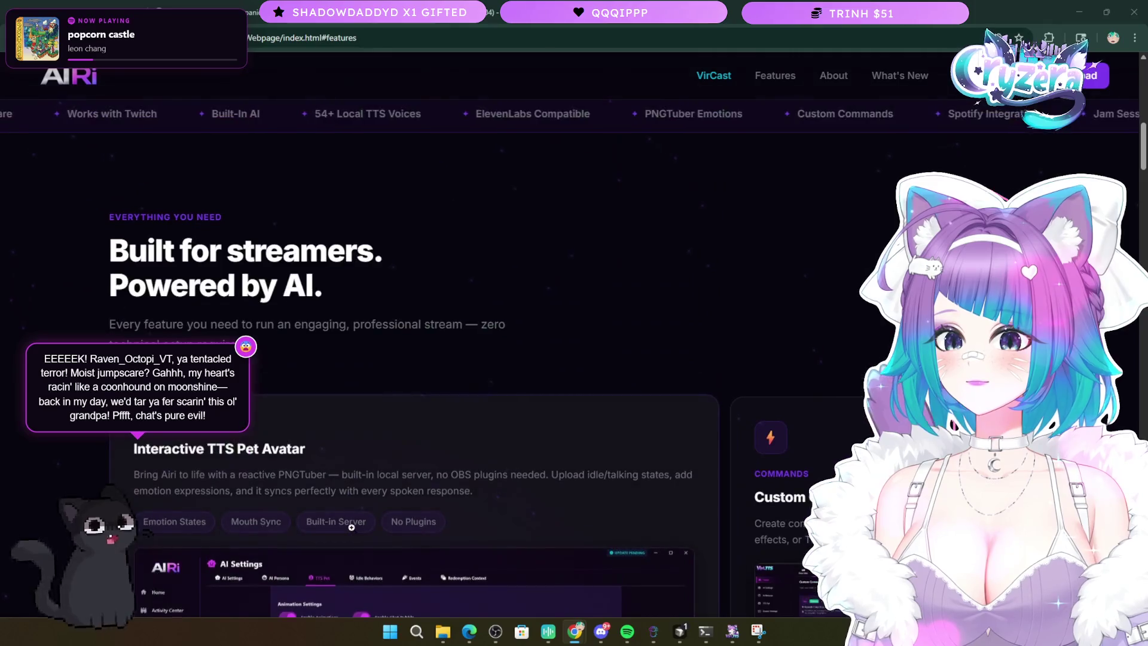
# - Return to the Your AI Co-Host hero and highlight the 54+ TTS Voices stat briefly
pyautogui.scroll(10, 352, 527)
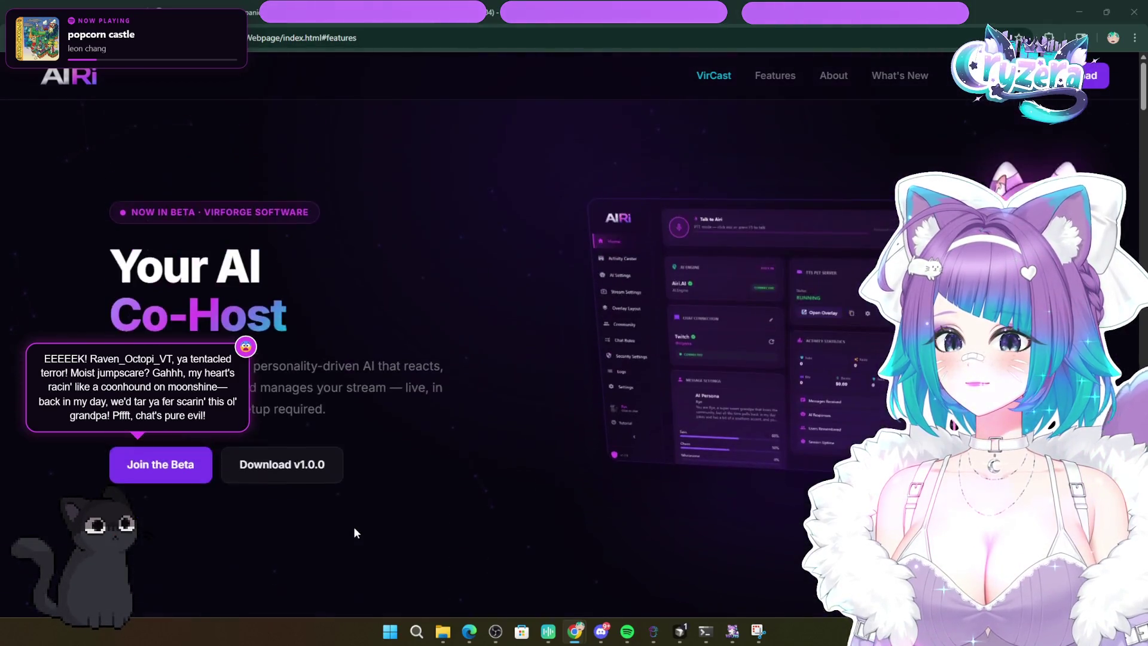
pyautogui.scroll(-5, 354, 526)
pyautogui.scroll(3, 354, 526)
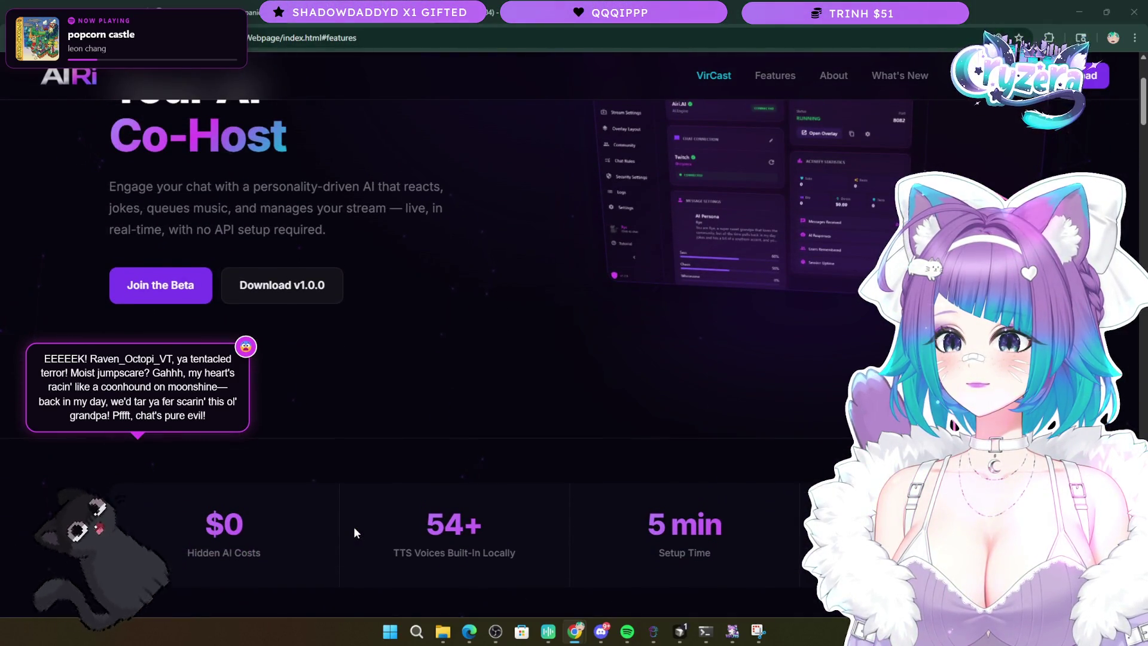
pyautogui.moveTo(368, 534); pyautogui.dragTo(563, 568)
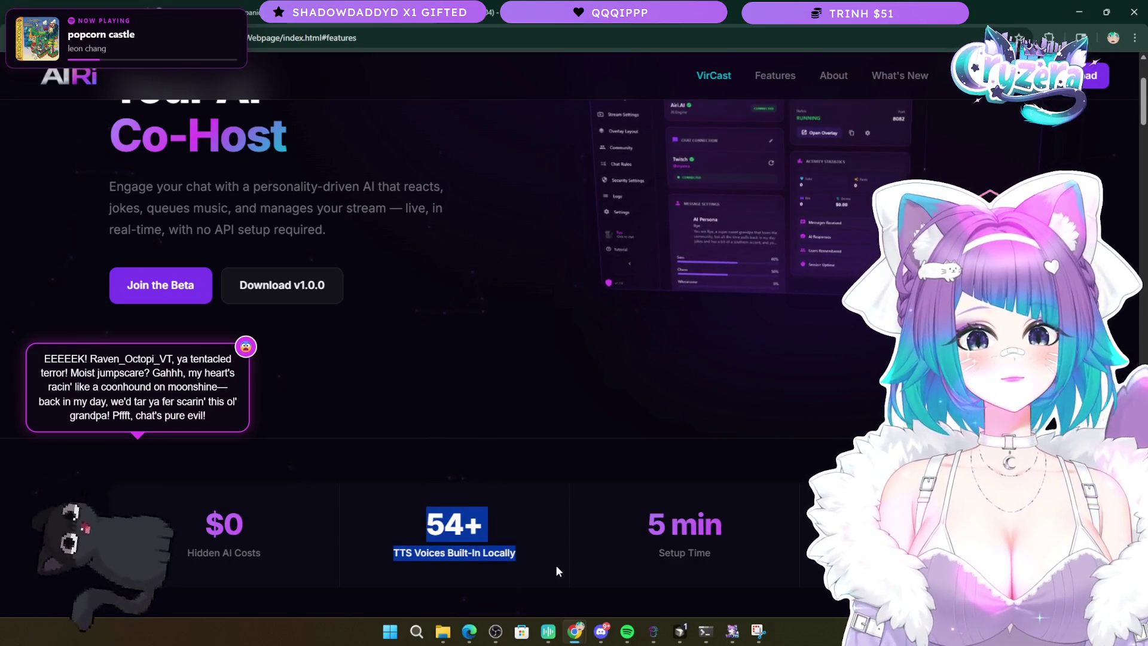
pyautogui.click(555, 565)
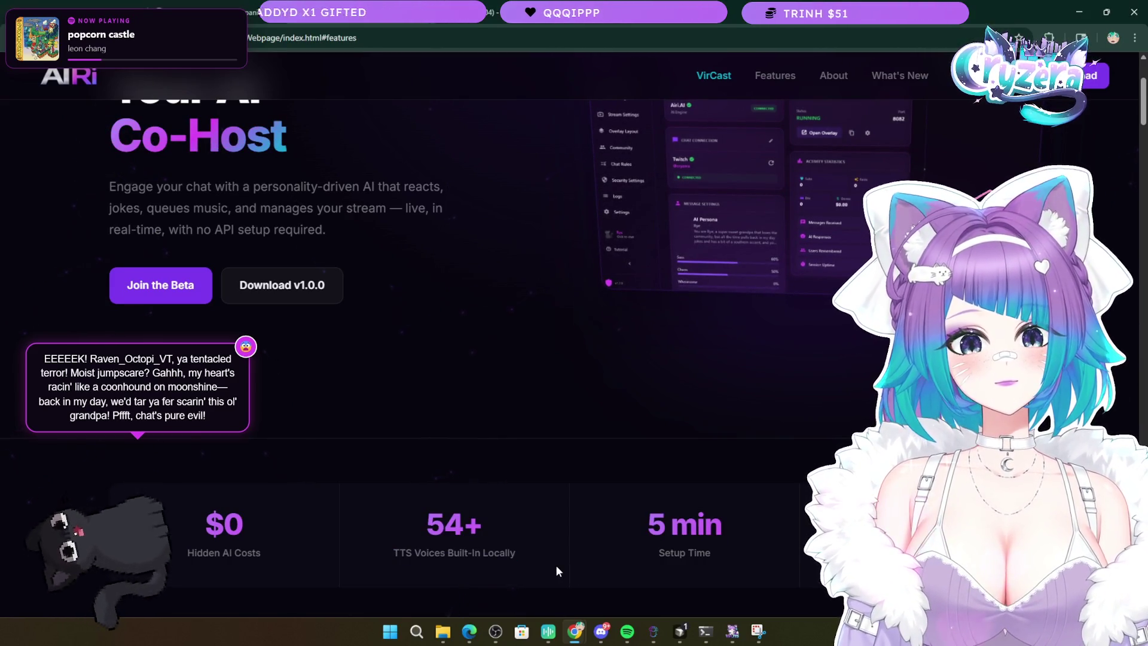
# - Scroll to the ticker listing Voice Control, Community Memory, Low Latency and VirForge Software
pyautogui.scroll(3, 493, 505)
pyautogui.scroll(-3, 494, 508)
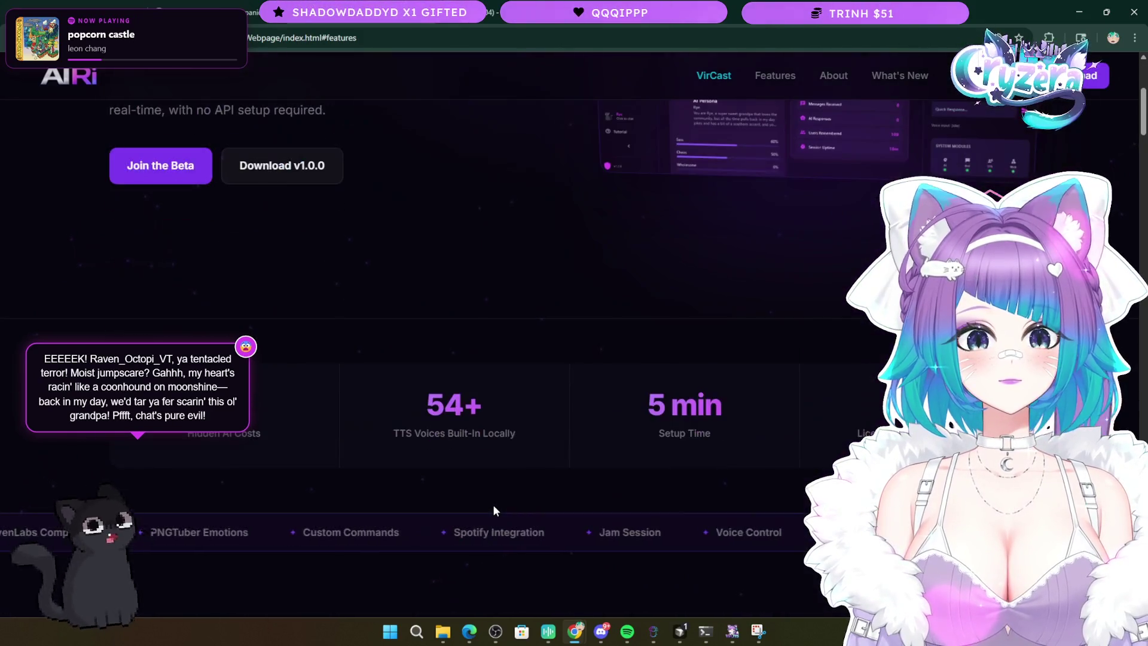
pyautogui.scroll(3, 493, 507)
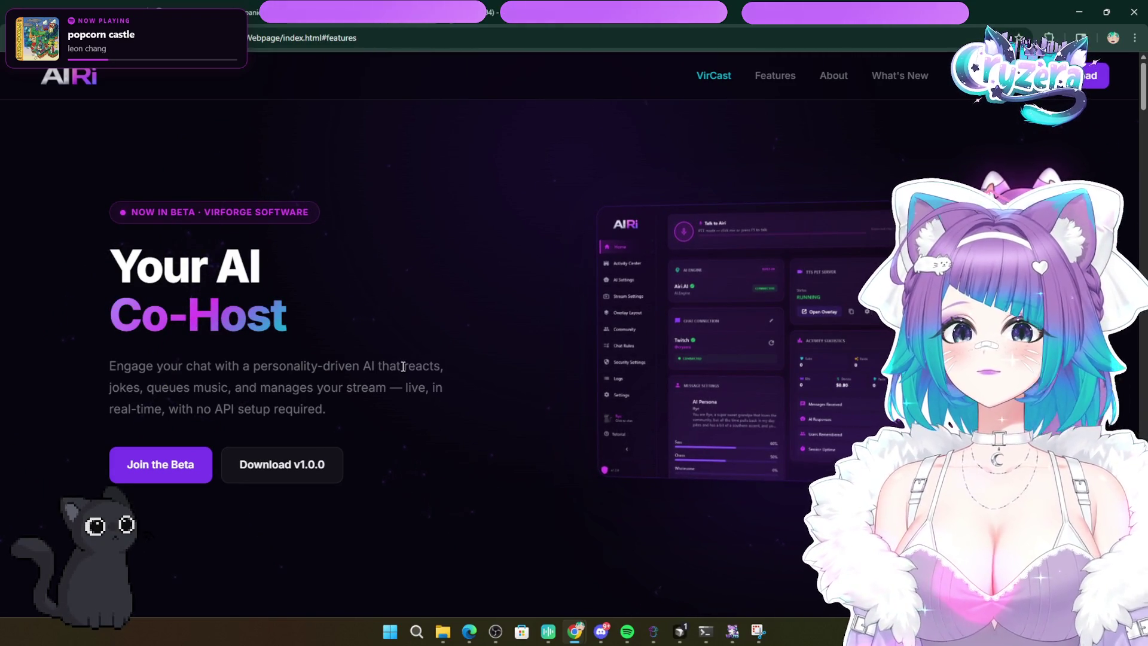
pyautogui.scroll(-5, 501, 421)
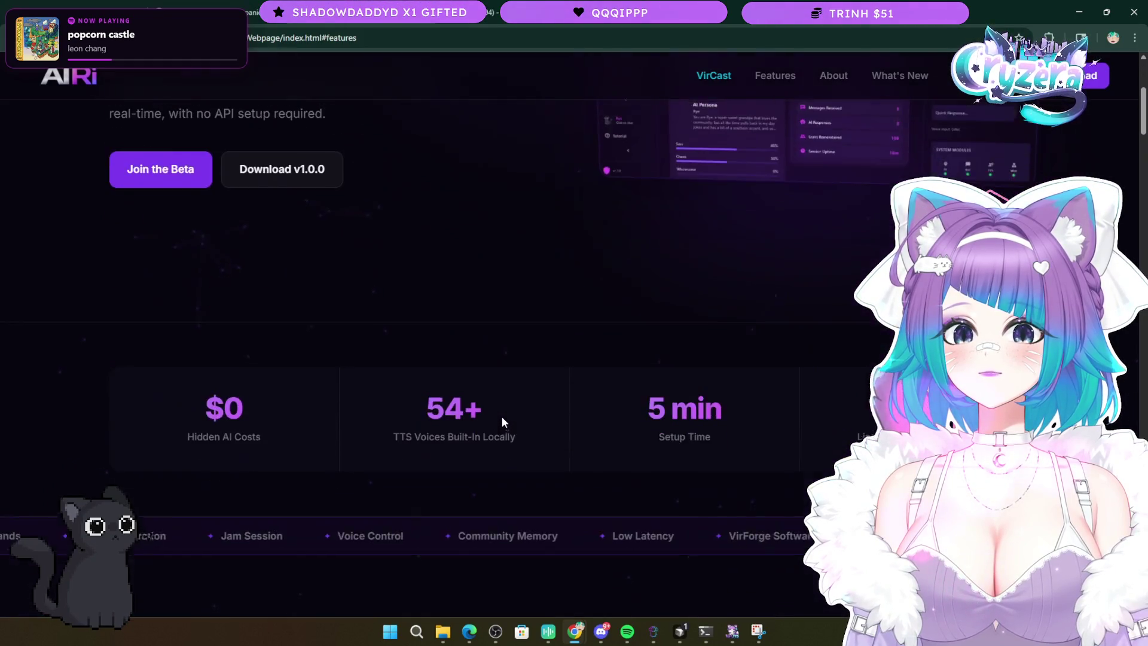
pyautogui.scroll(-13, 501, 416)
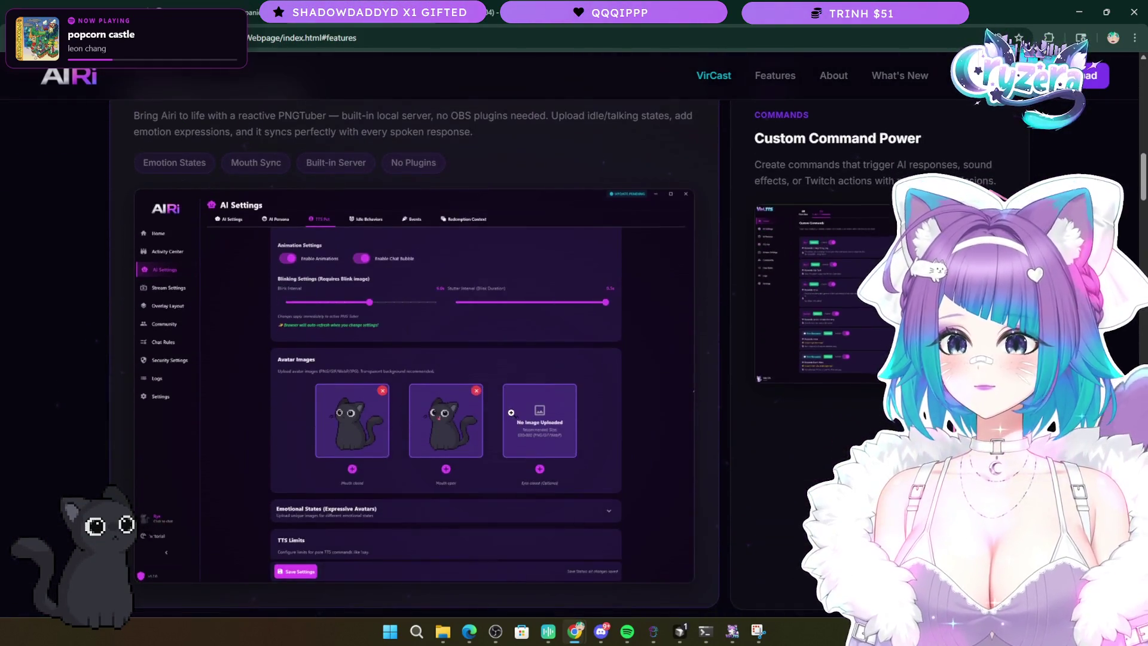
# - Scroll through the feature cards, checking the Smart Protection Built In card and Song Requests cards
pyautogui.scroll(2, 514, 412)
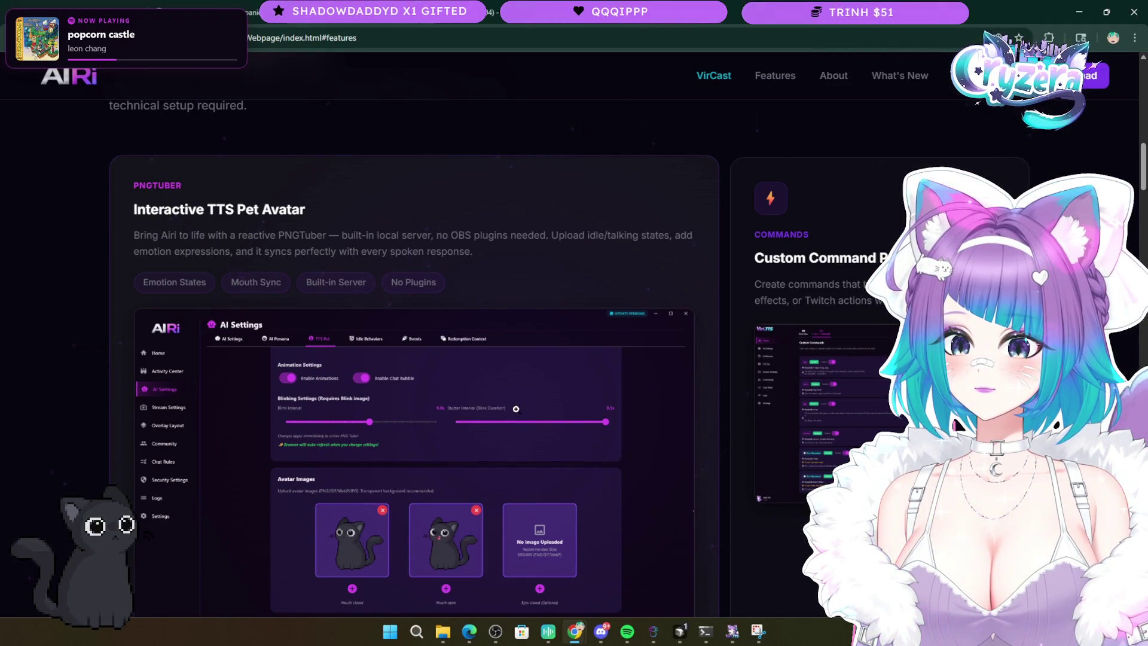
pyautogui.scroll(-10, 516, 409)
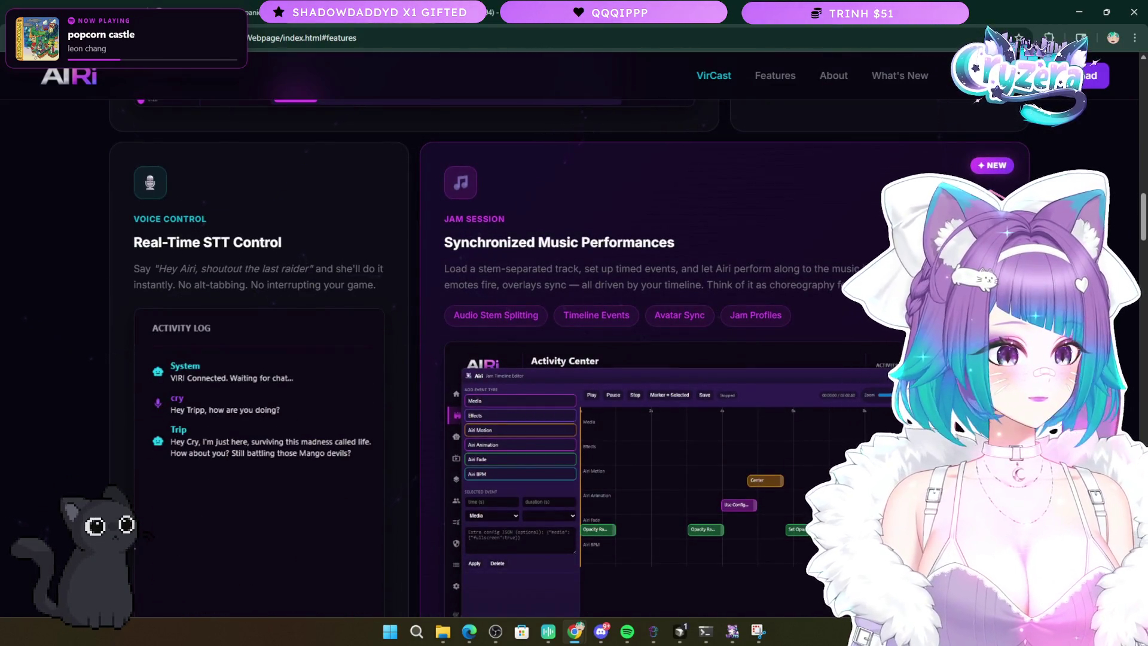
pyautogui.scroll(-10, 441, 456)
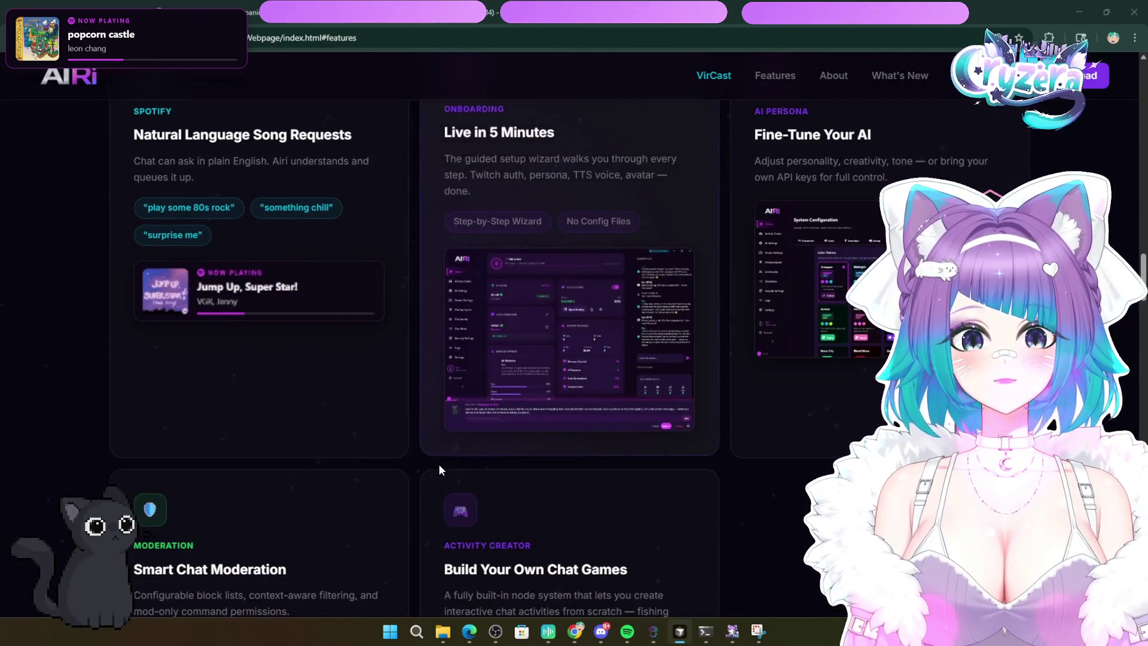
pyautogui.scroll(10, 439, 464)
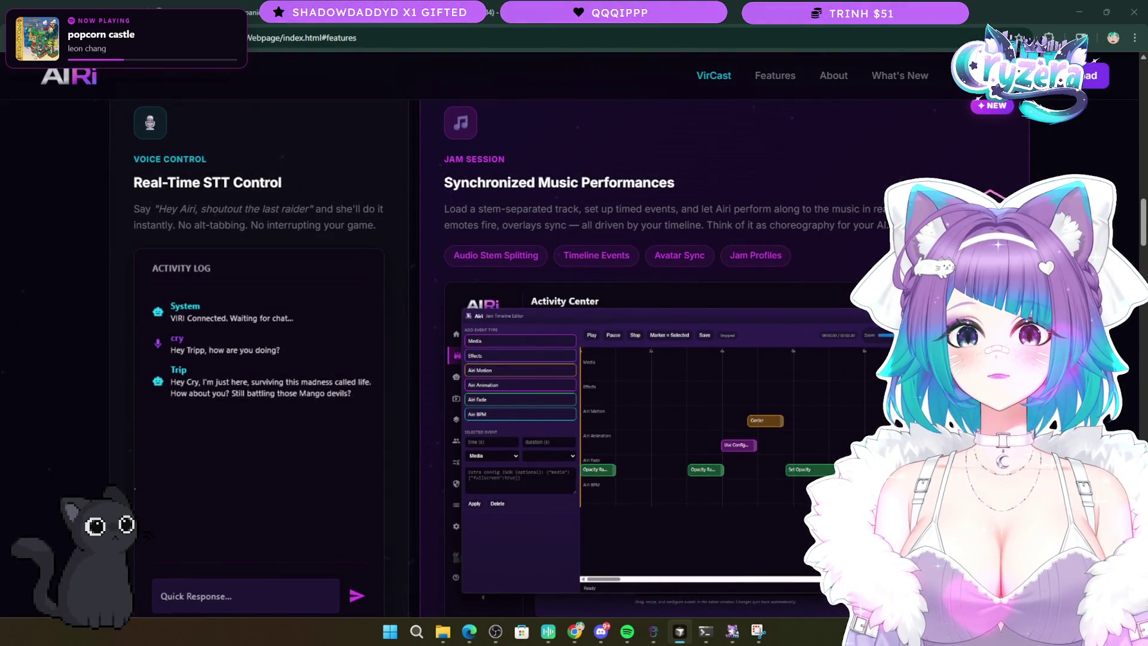
pyautogui.scroll(4, 483, 424)
pyautogui.scroll(-3, 483, 424)
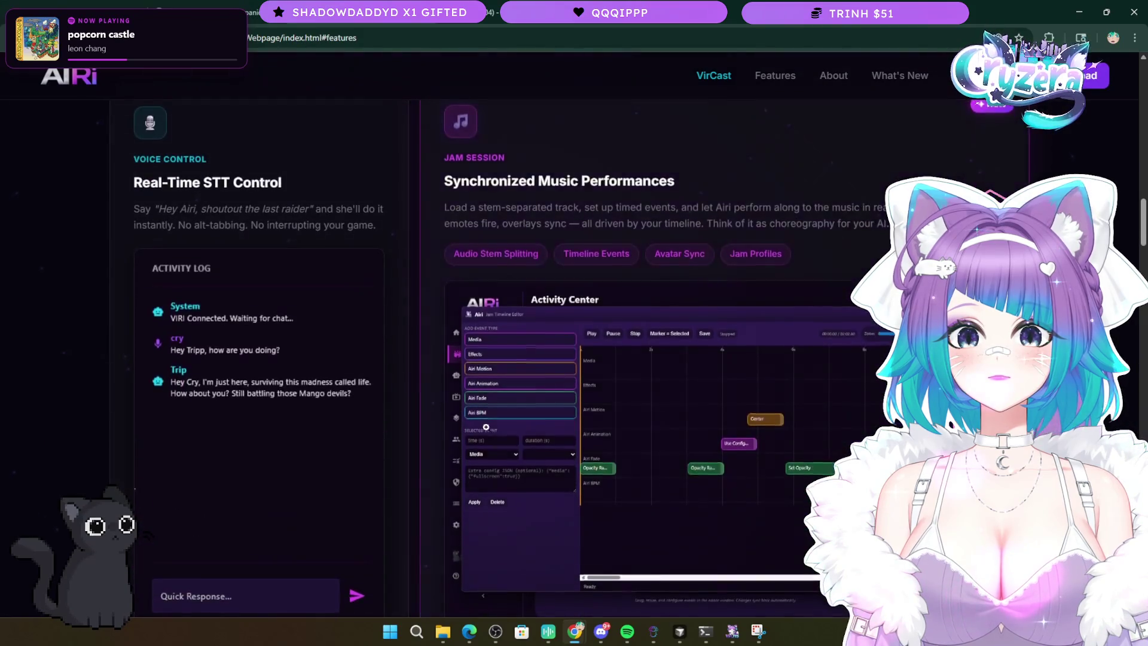
pyautogui.scroll(6, 484, 424)
pyautogui.scroll(3, 483, 424)
pyautogui.scroll(-6, 480, 418)
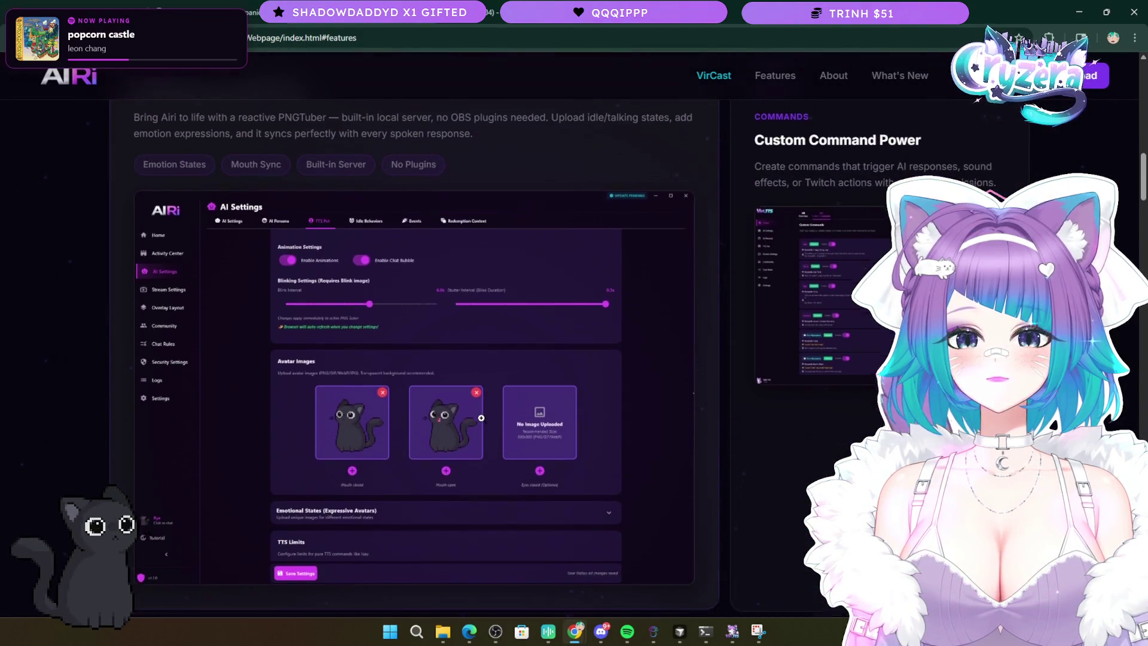
pyautogui.scroll(-17, 481, 419)
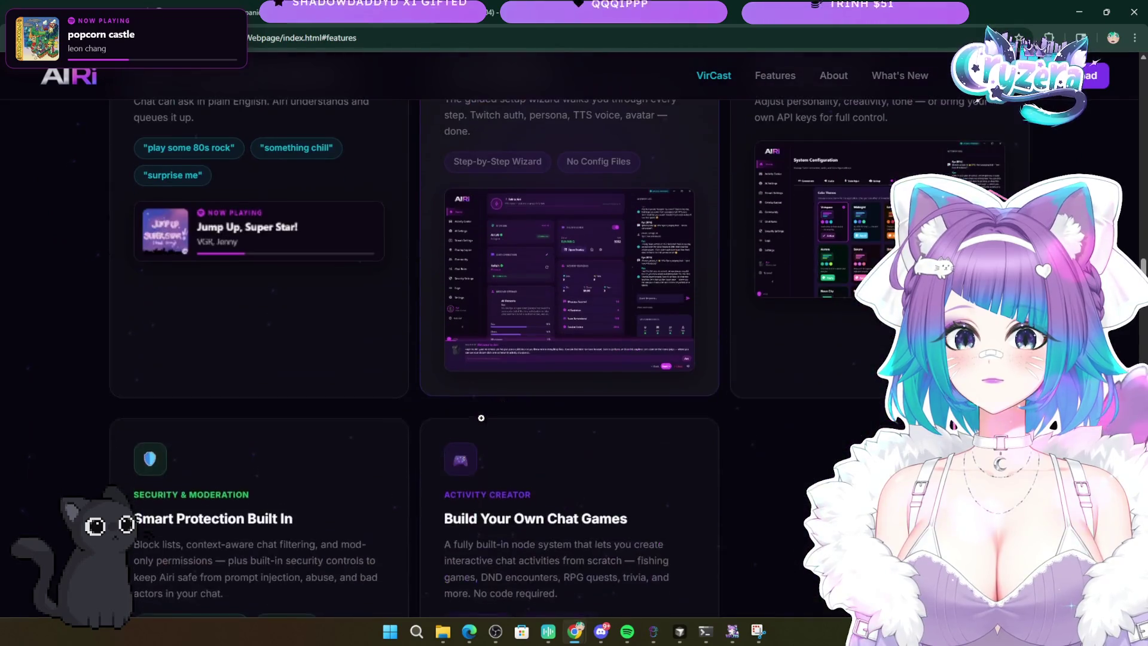
pyautogui.scroll(1, 483, 424)
pyautogui.scroll(2, 480, 416)
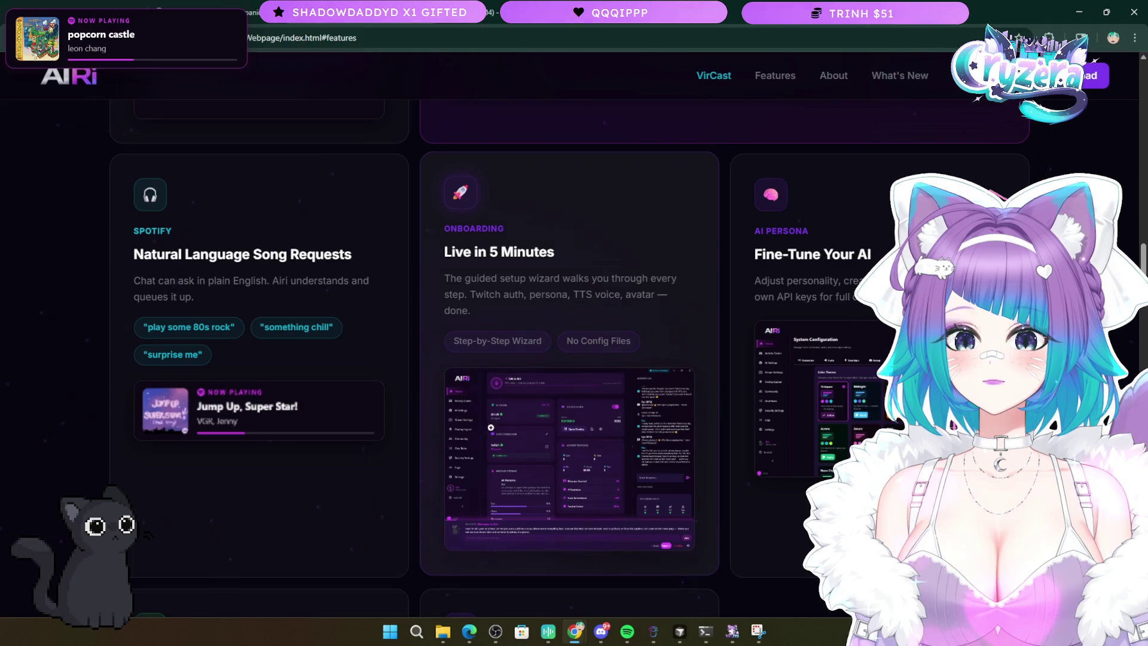
# - Enlarge the Smart Protection card's Security Settings screenshot showing Live Alerts and Hate Raid Lockdown
pyautogui.hotkey('alt', 'Tab')
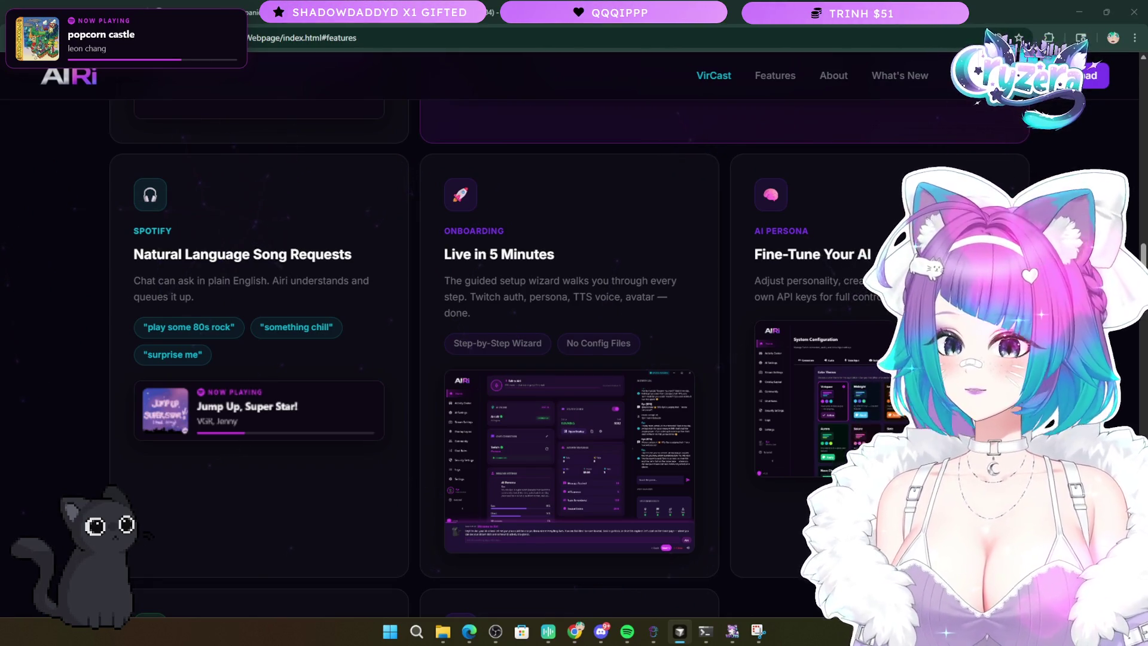
pyautogui.scroll(-5, 421, 425)
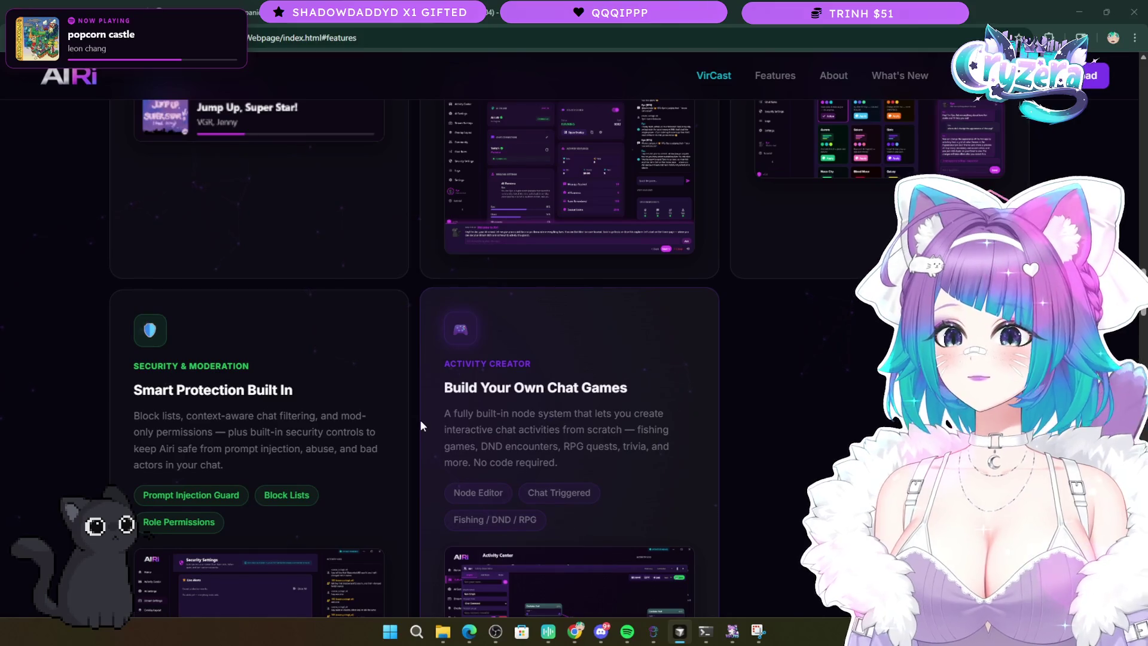
pyautogui.scroll(-3, 419, 428)
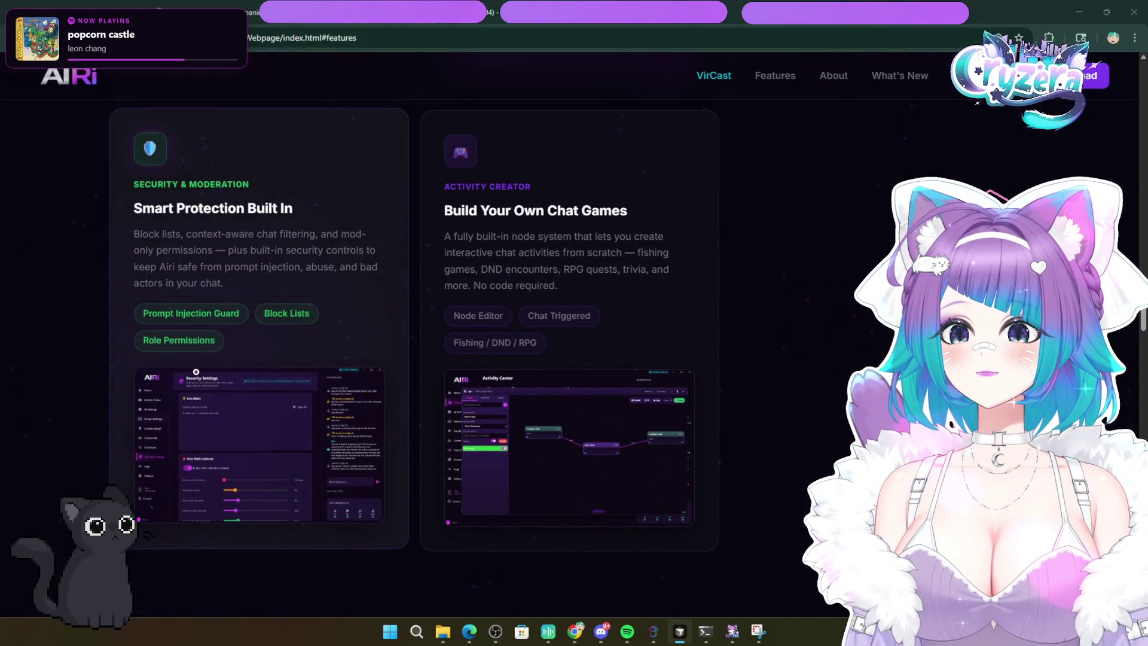
pyautogui.moveTo(121, 230)
pyautogui.mouseDown()
pyautogui.moveTo(358, 292)
pyautogui.moveTo(116, 221)
pyautogui.moveTo(371, 283)
pyautogui.mouseUp()
pyautogui.click(358, 289)
pyautogui.click(375, 283)
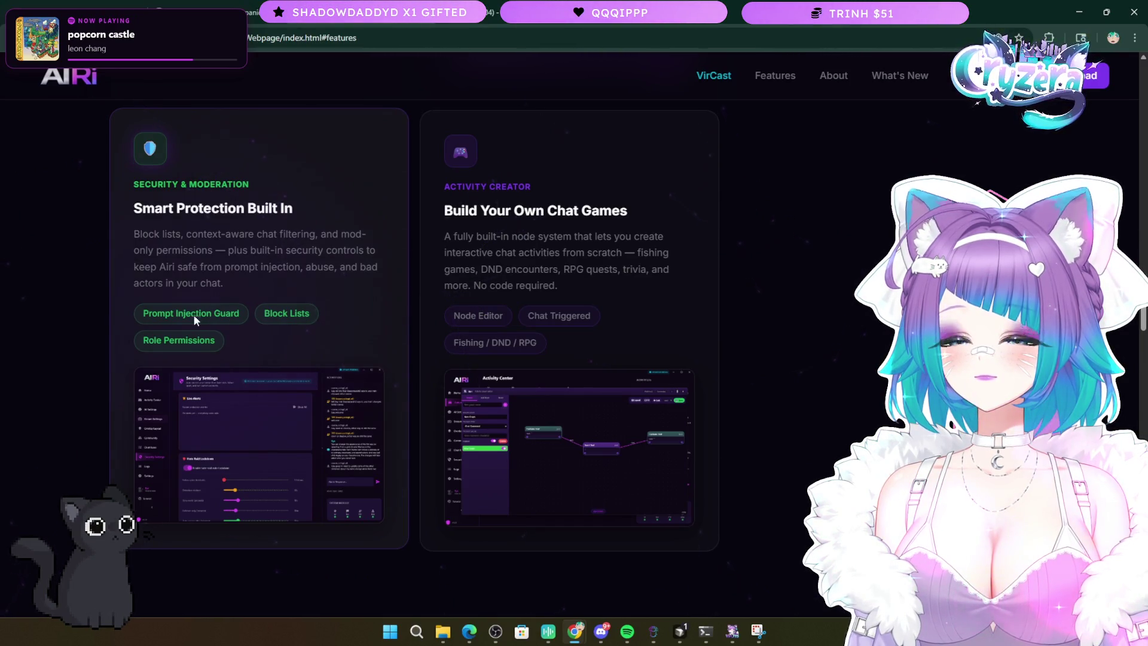
pyautogui.click(247, 431)
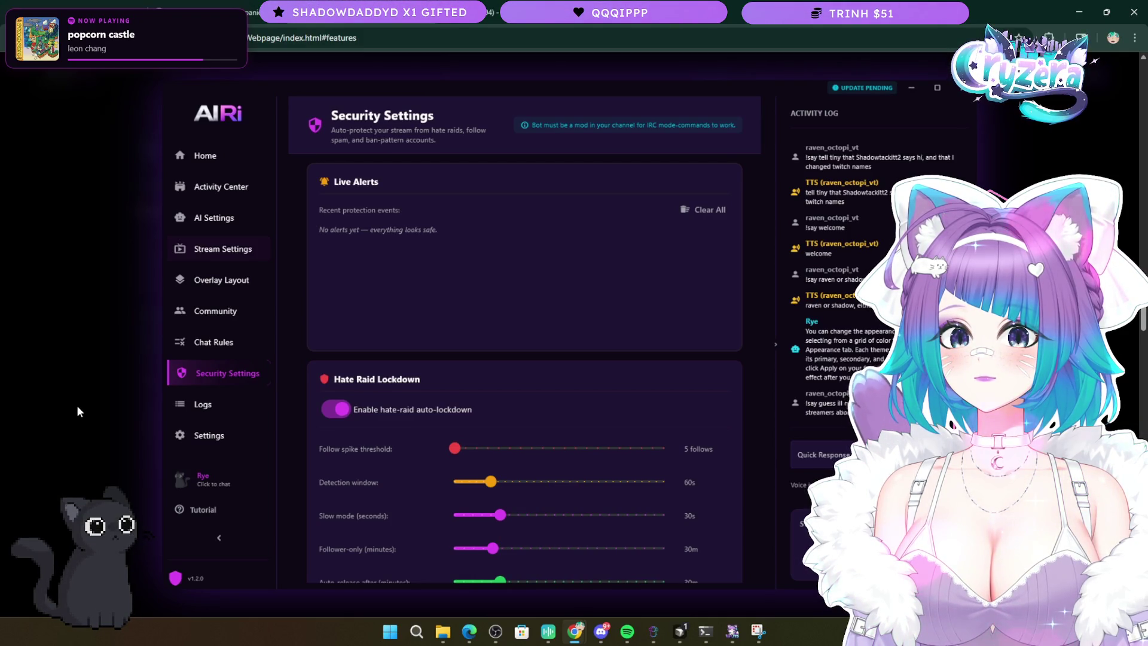
# - Close the Security Settings screenshot, then enlarge and close the Onboarding card's screenshot
pyautogui.click(76, 404)
pyautogui.scroll(6, 428, 450)
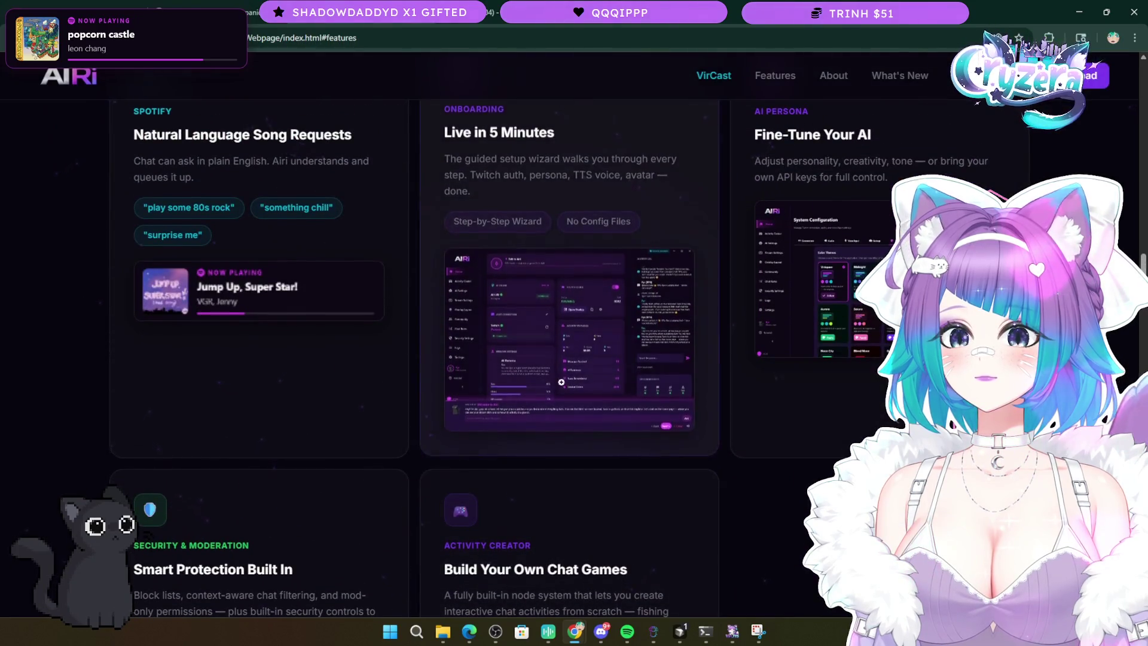
pyautogui.click(562, 382)
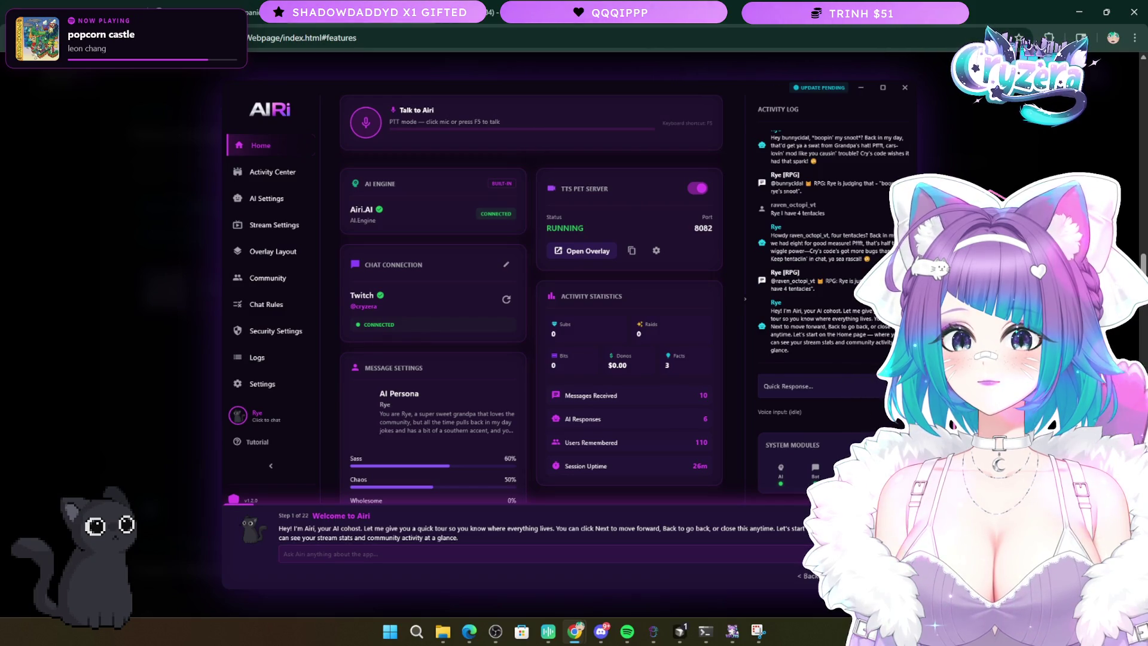
pyautogui.click(744, 443)
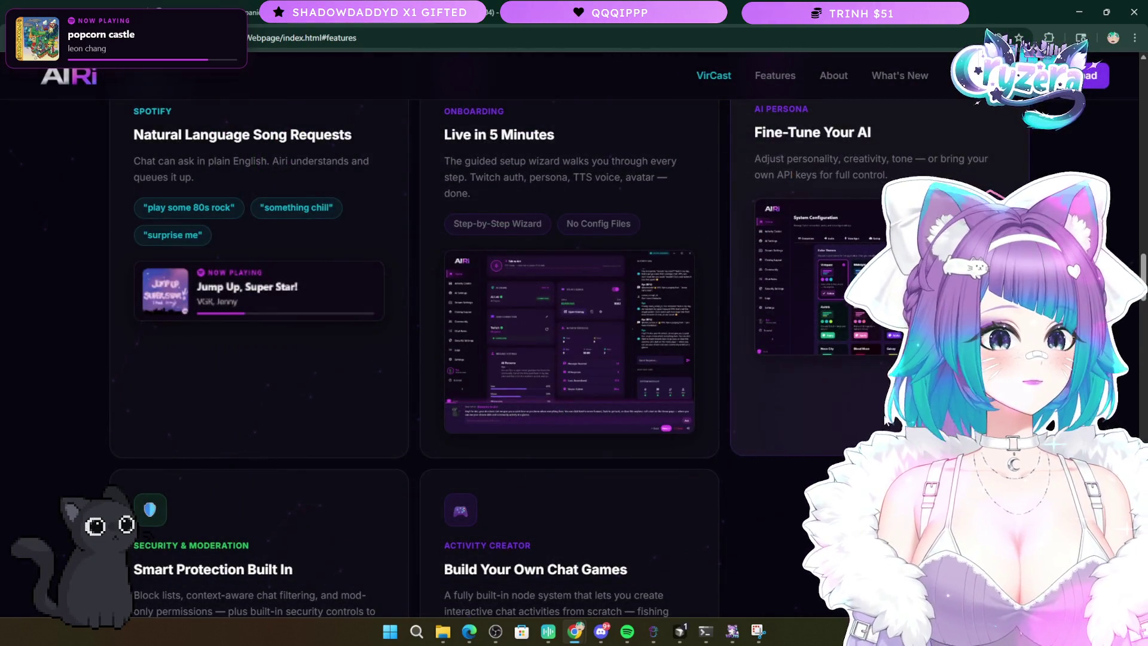
# - Enlarge the AI Persona card's new persona settings screenshot, then close it
pyautogui.scroll(2, 838, 359)
pyautogui.click(879, 407)
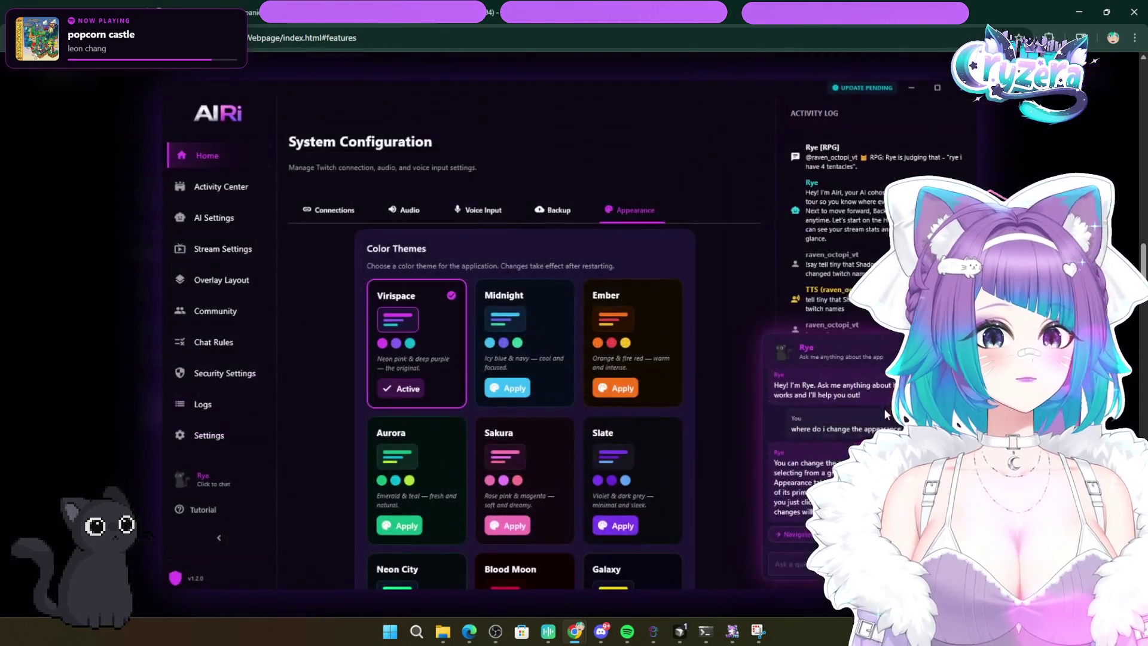
pyautogui.click(884, 407)
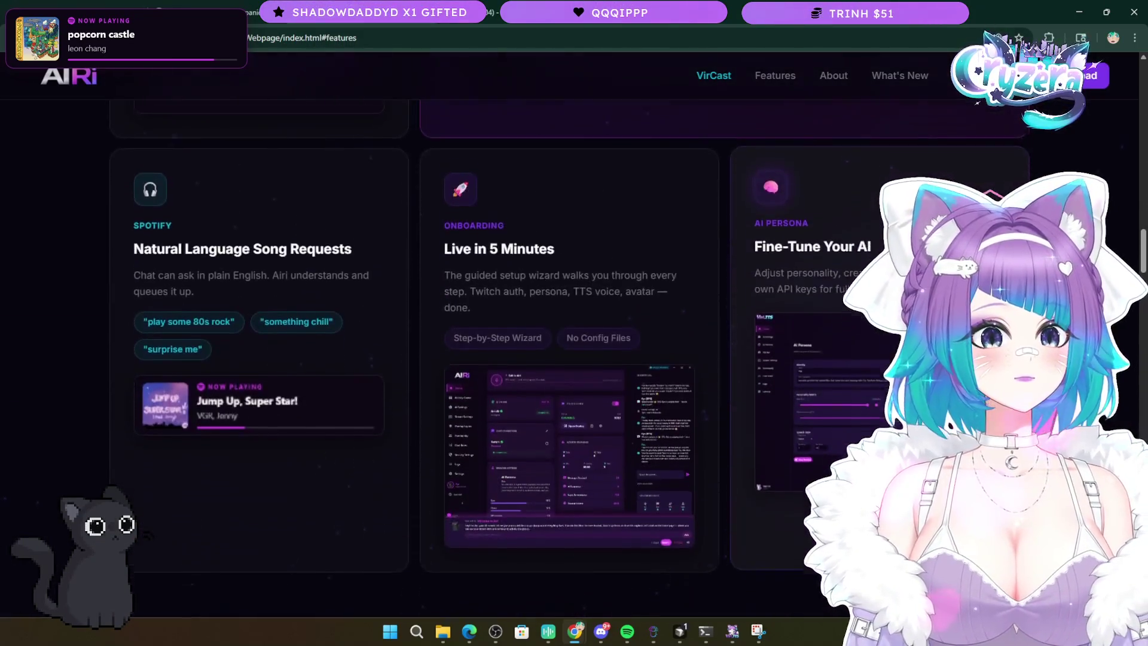
pyautogui.scroll(-5, 883, 369)
pyautogui.scroll(4, 883, 369)
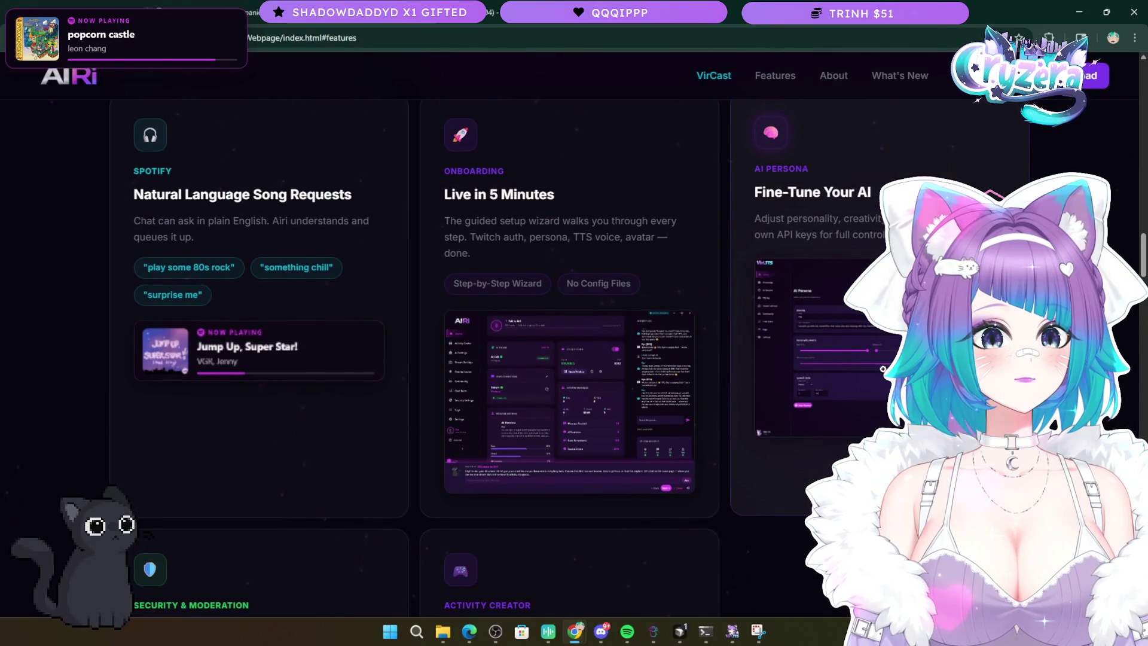
pyautogui.click(883, 369)
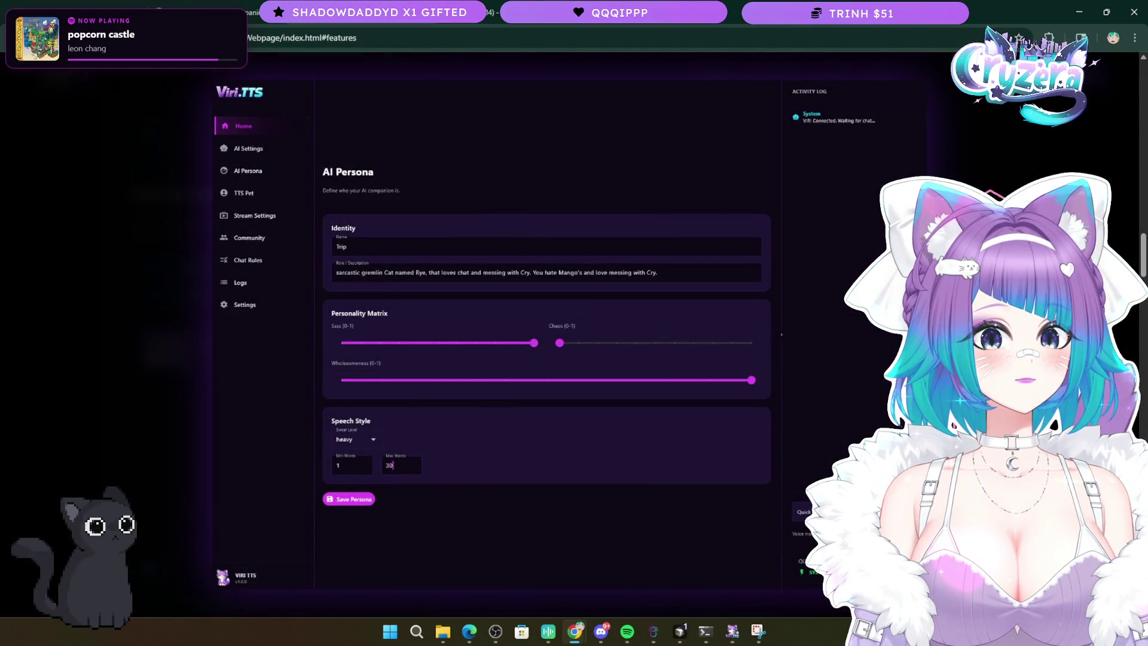
pyautogui.press('Escape')
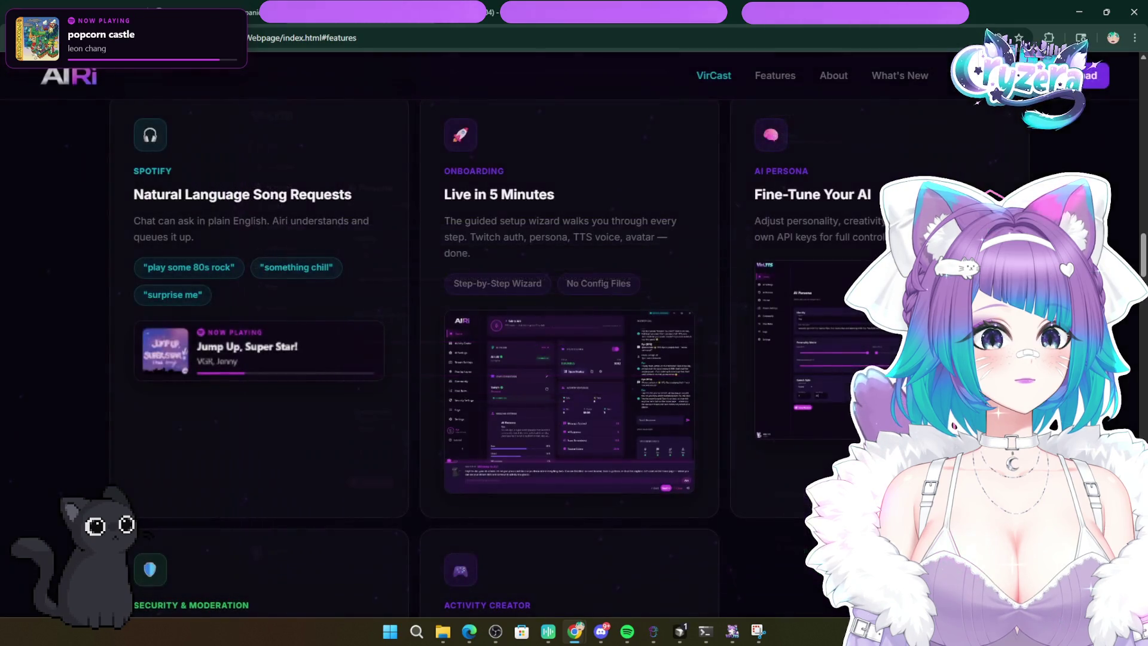
pyautogui.hotkey('alt', 'Tab')
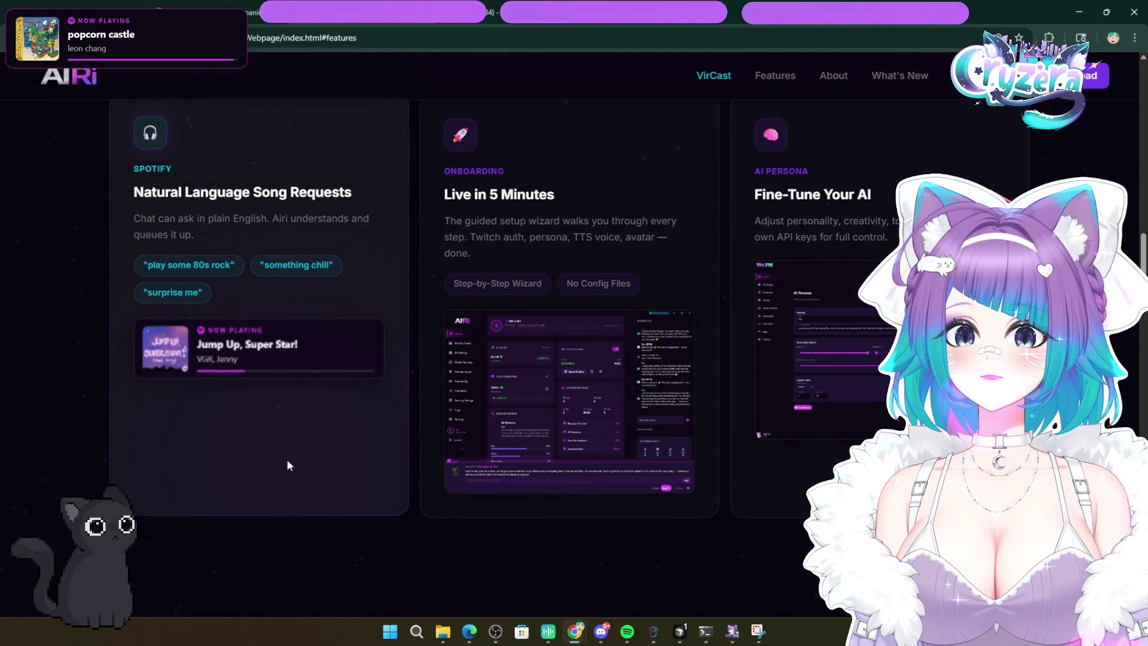
pyautogui.scroll(-3, 287, 465)
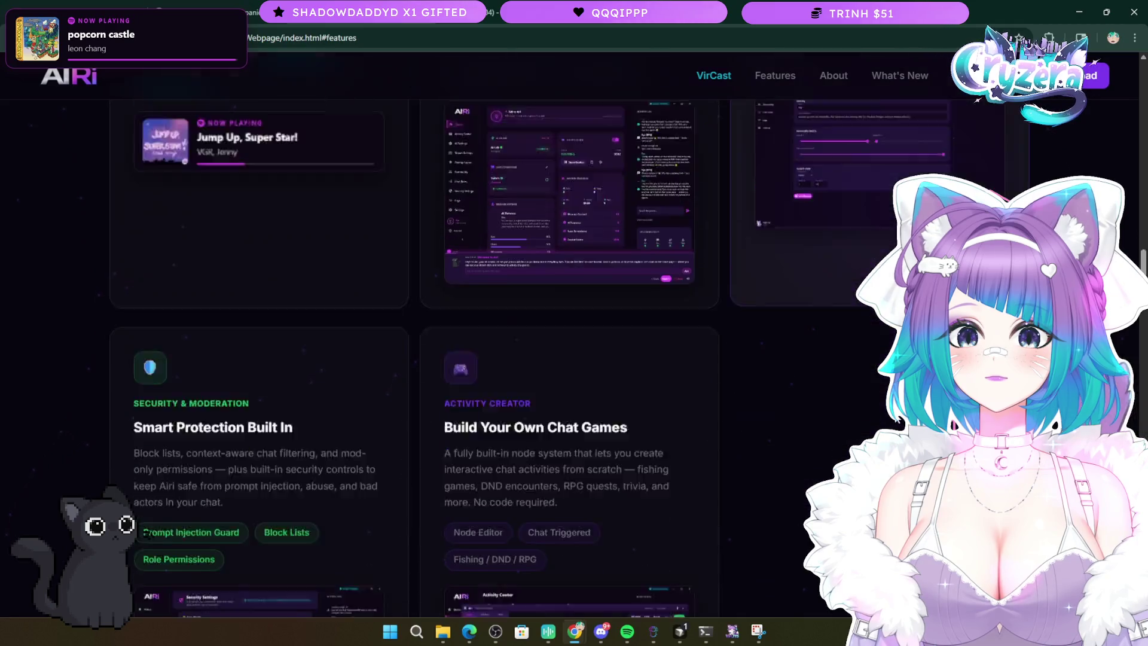
# - Scroll to the AI Live Assistant card and select its description text
pyautogui.scroll(-8, 419, 359)
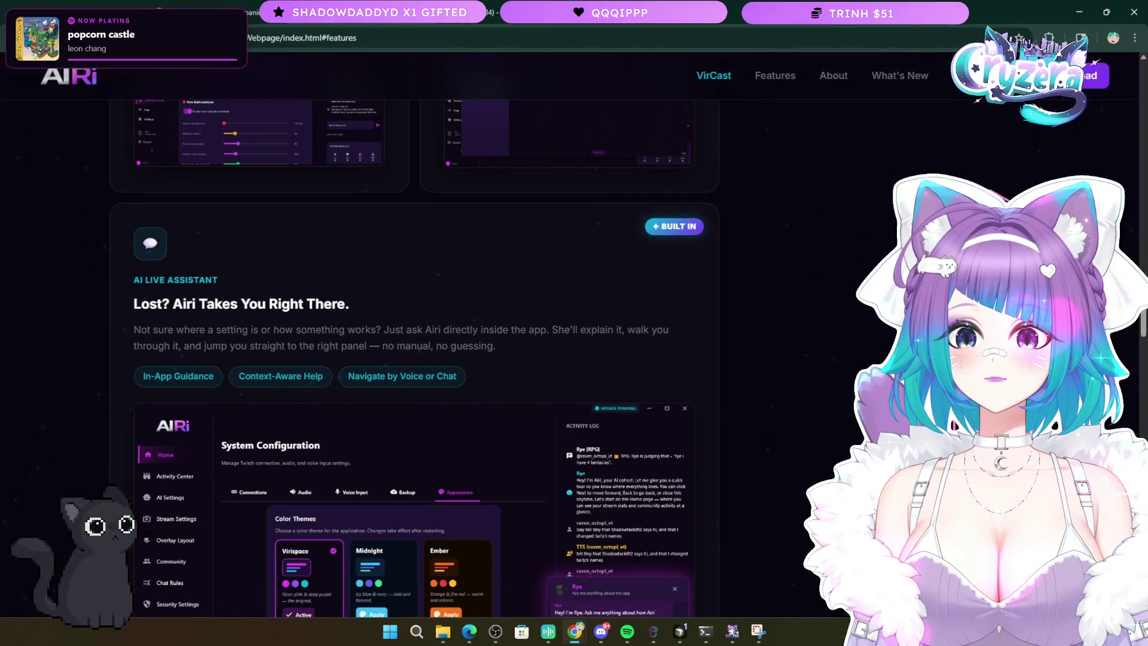
pyautogui.scroll(-2, 882, 410)
pyautogui.scroll(2, 882, 410)
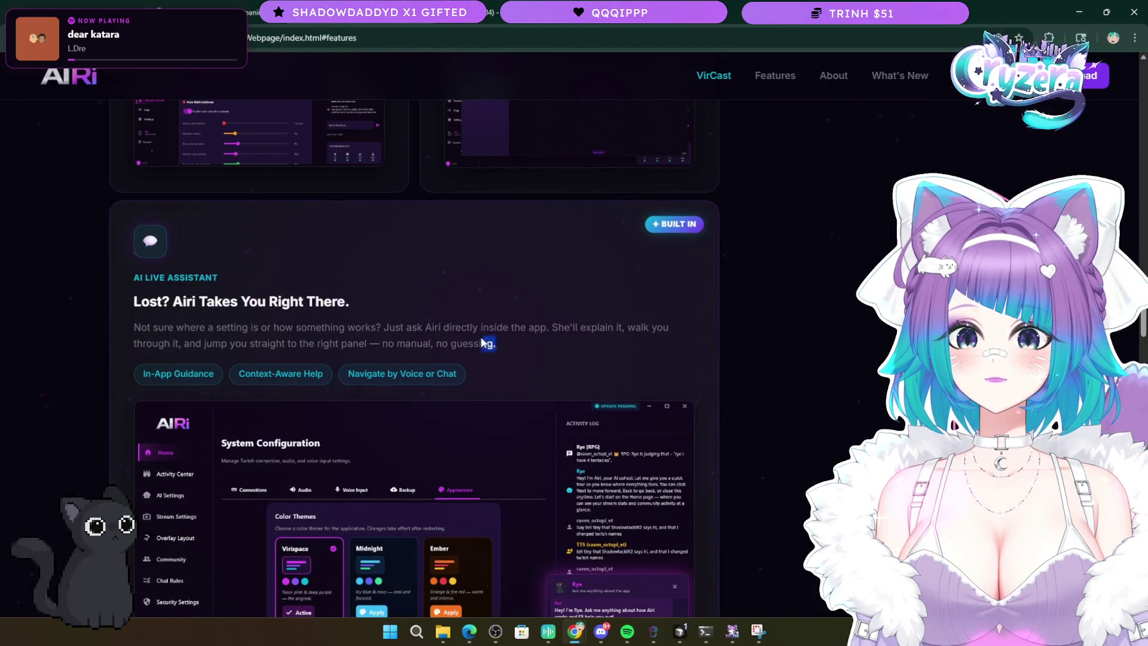
pyautogui.moveTo(484, 342); pyautogui.dragTo(204, 317)
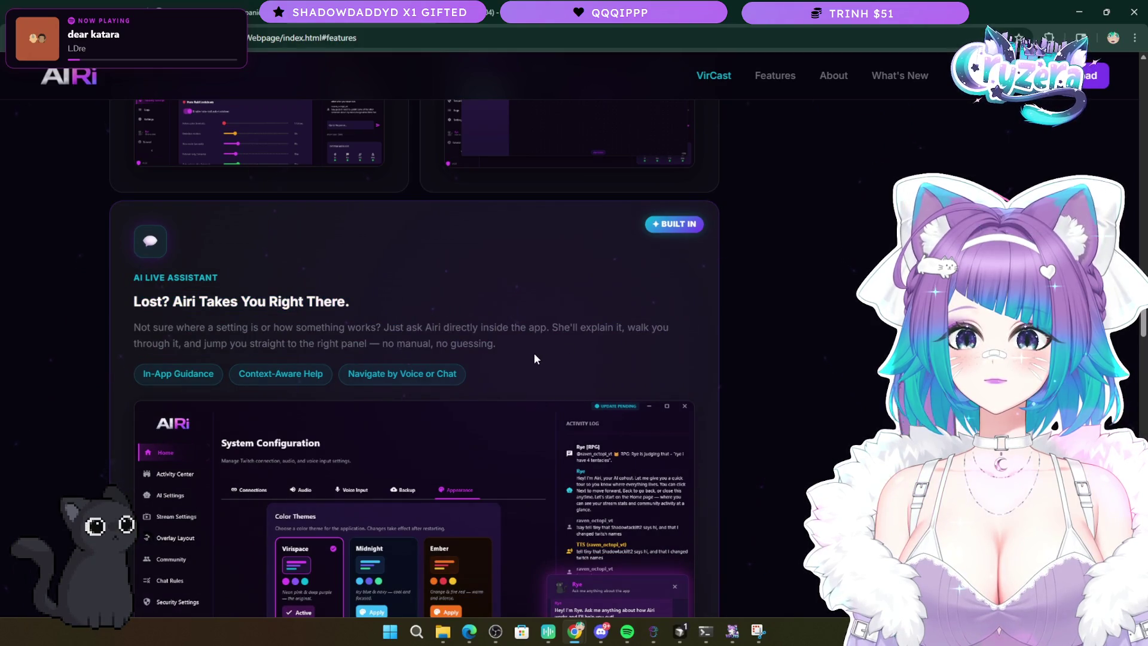
# - Enlarge the card's app screenshot showing Color Themes with Virispace active
pyautogui.scroll(-3, 534, 357)
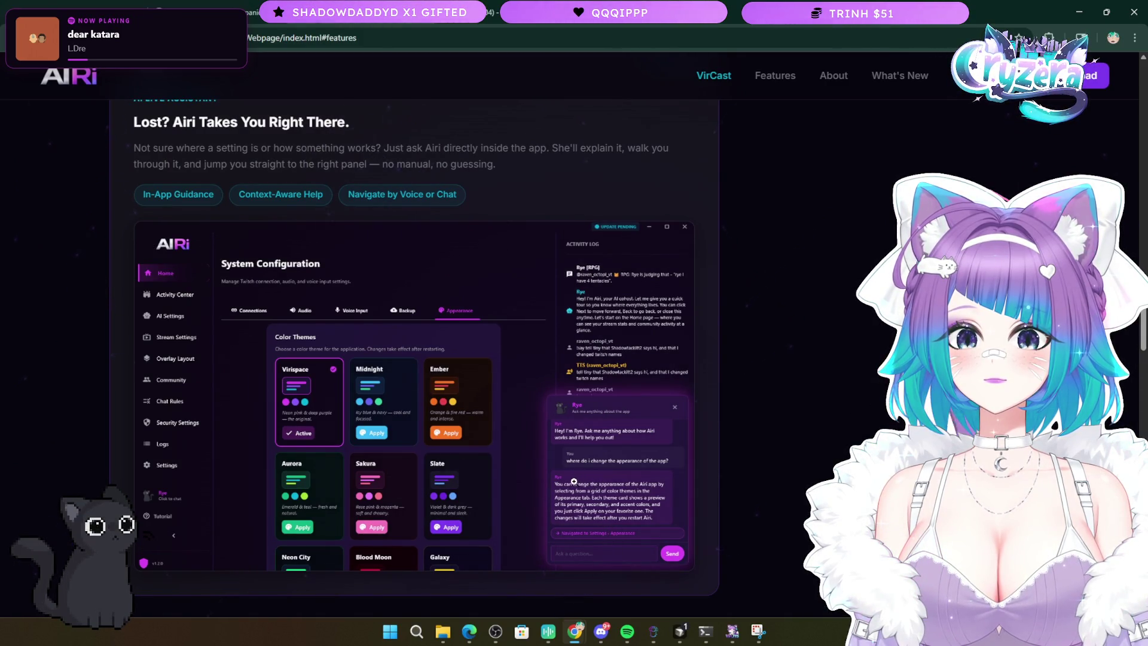
pyautogui.scroll(-5, 247, 409)
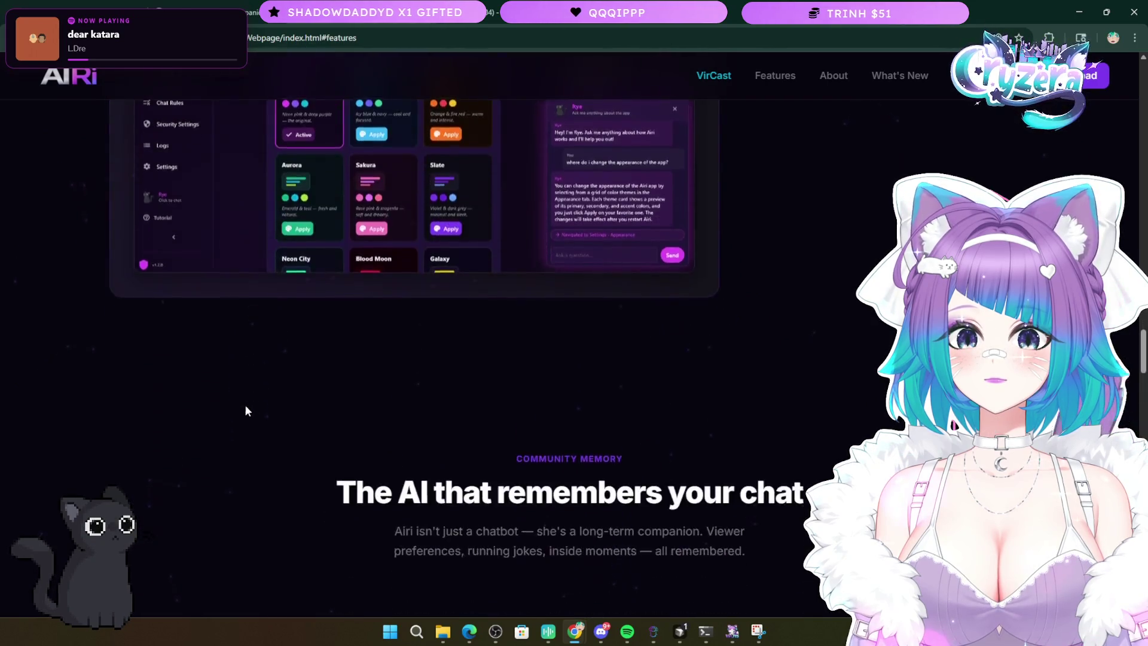
pyautogui.scroll(5, 249, 407)
pyautogui.scroll(10, 251, 407)
pyautogui.scroll(-6, 252, 408)
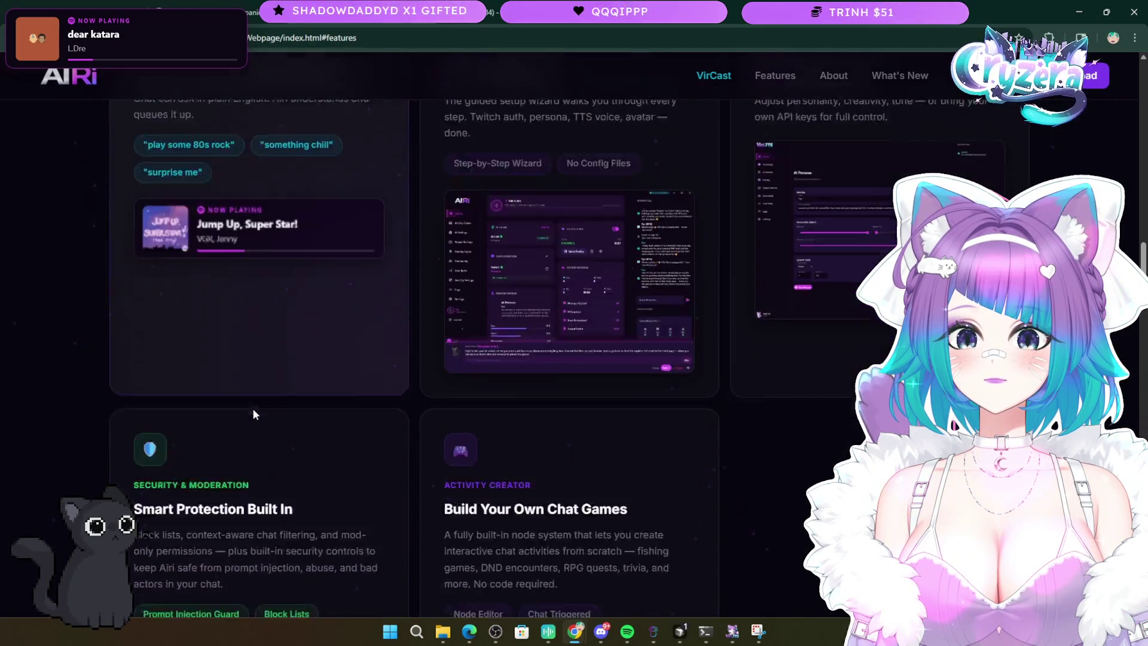
pyautogui.hotkey('alt', 'Tab')
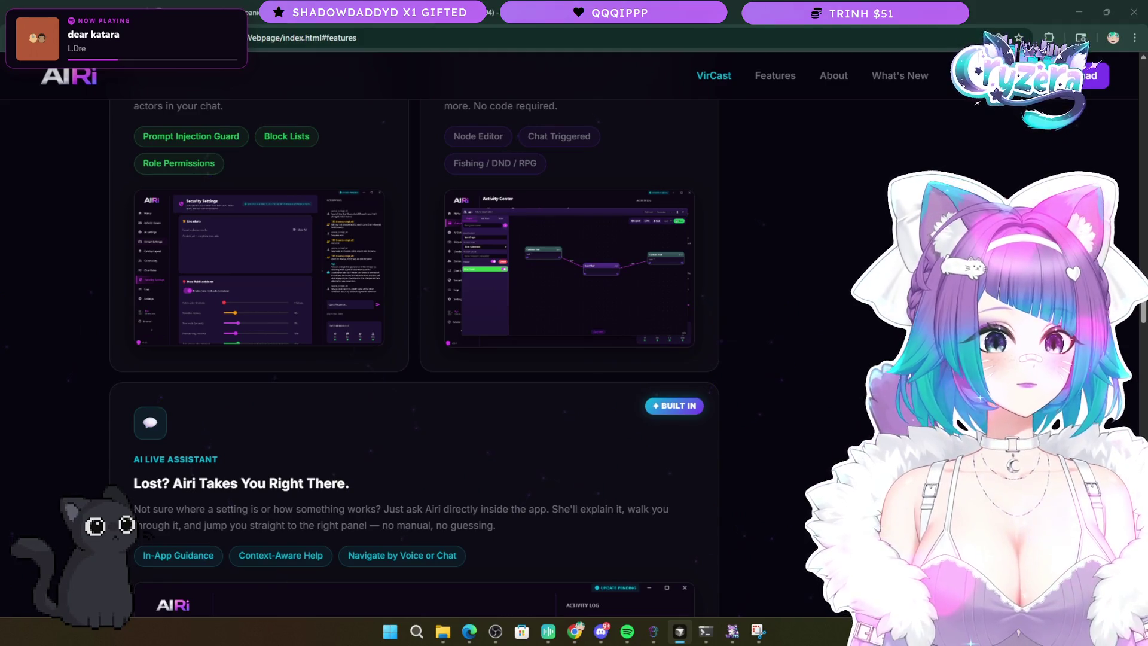
pyautogui.scroll(-7, 760, 402)
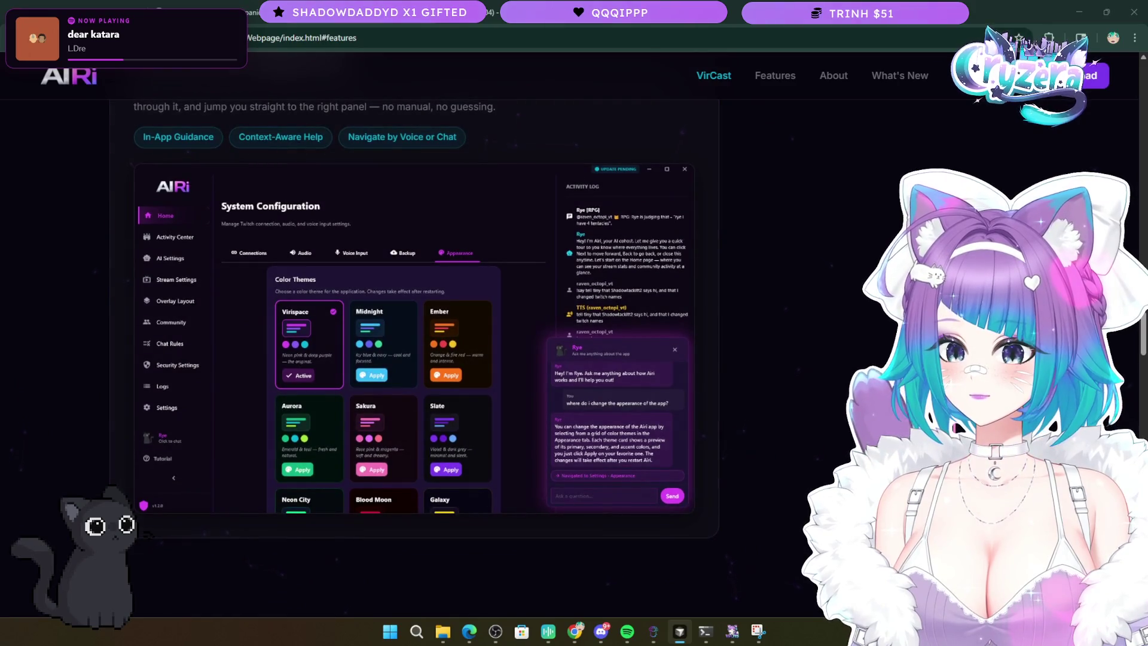
pyautogui.hotkey('alt', 'Tab')
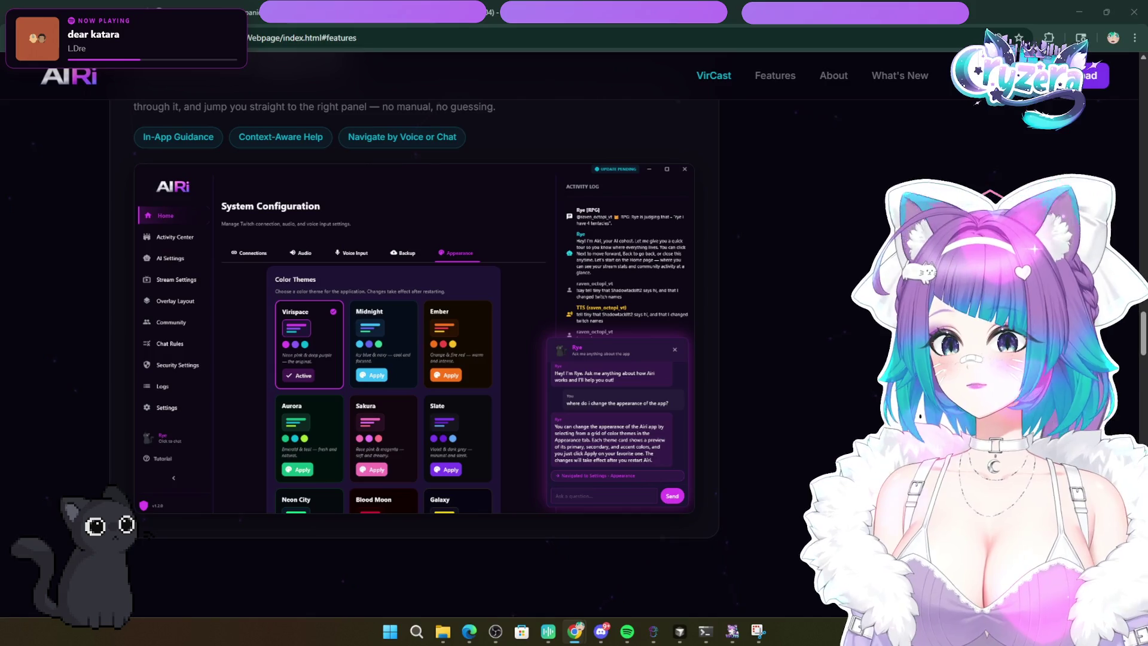
pyautogui.click(396, 363)
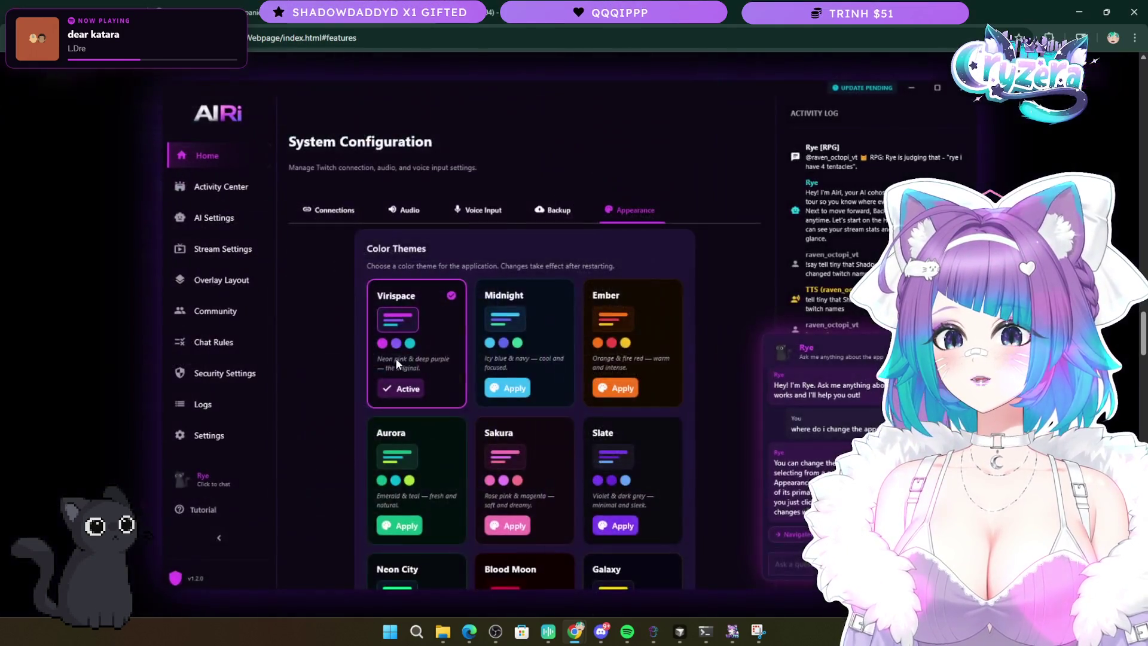
# - Close the enlarged screenshot and scroll up to the Interactive TTS Pet Avatar and Custom Commands cards
pyautogui.scroll(10, 884, 328)
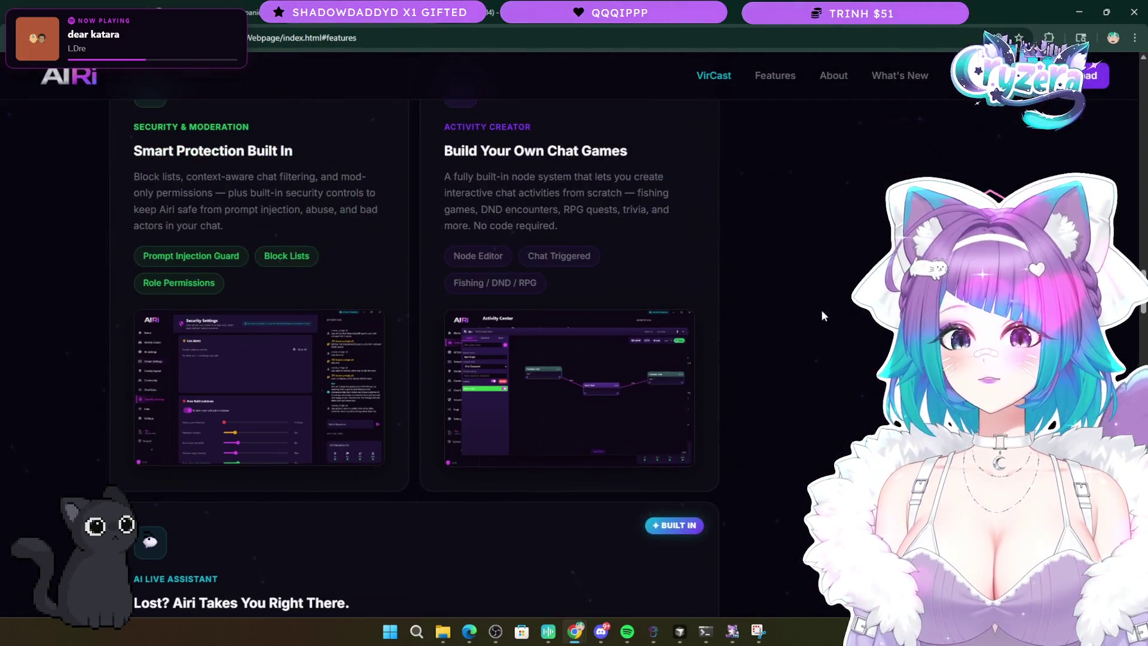
pyautogui.scroll(10, 822, 315)
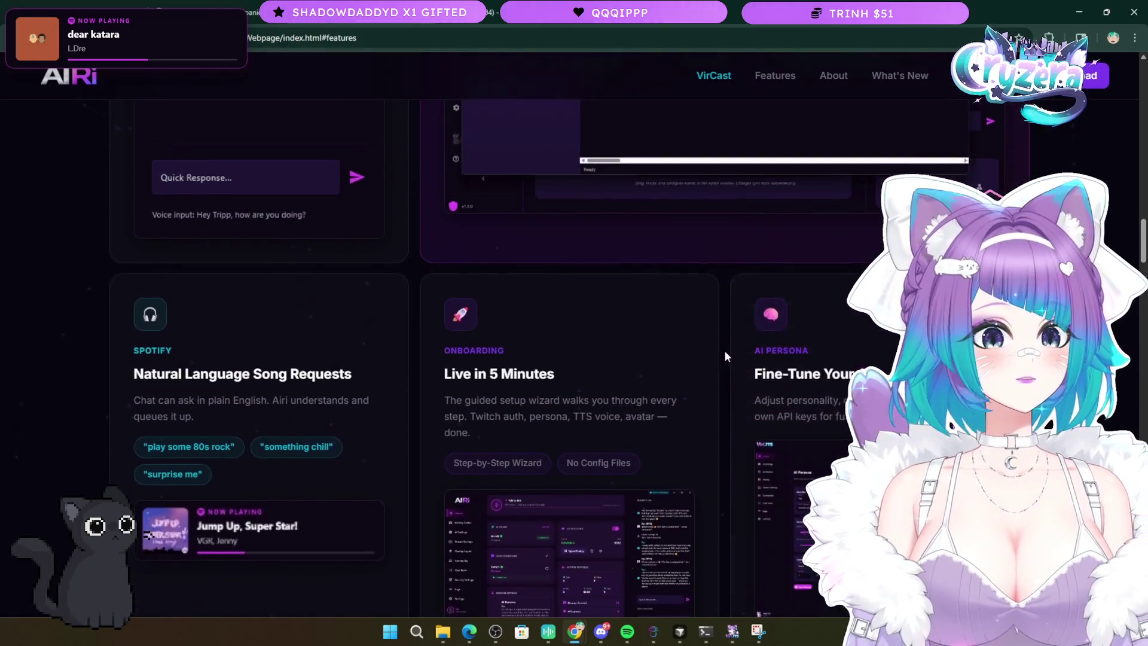
pyautogui.scroll(10, 720, 348)
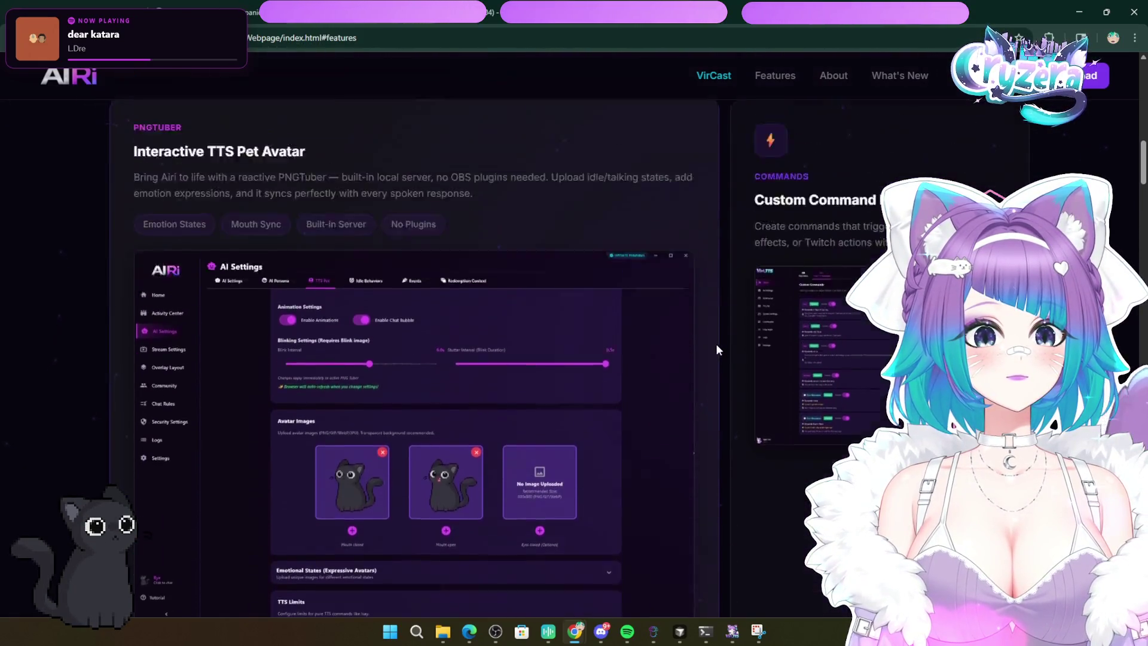
pyautogui.scroll(-10, 711, 342)
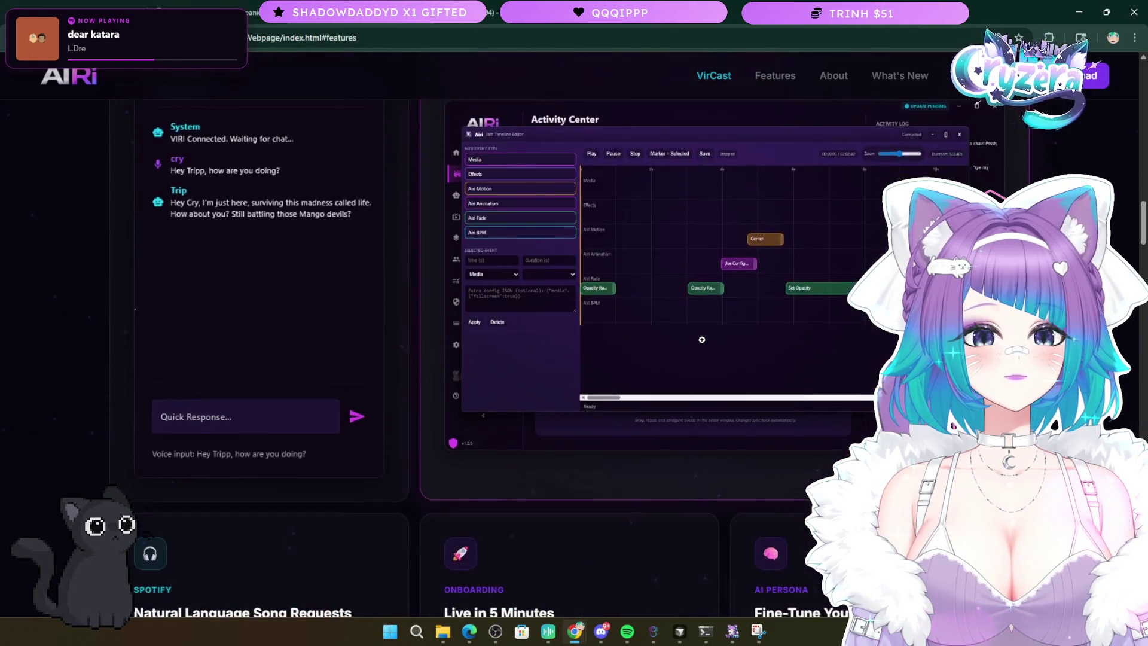
pyautogui.scroll(-3, 702, 340)
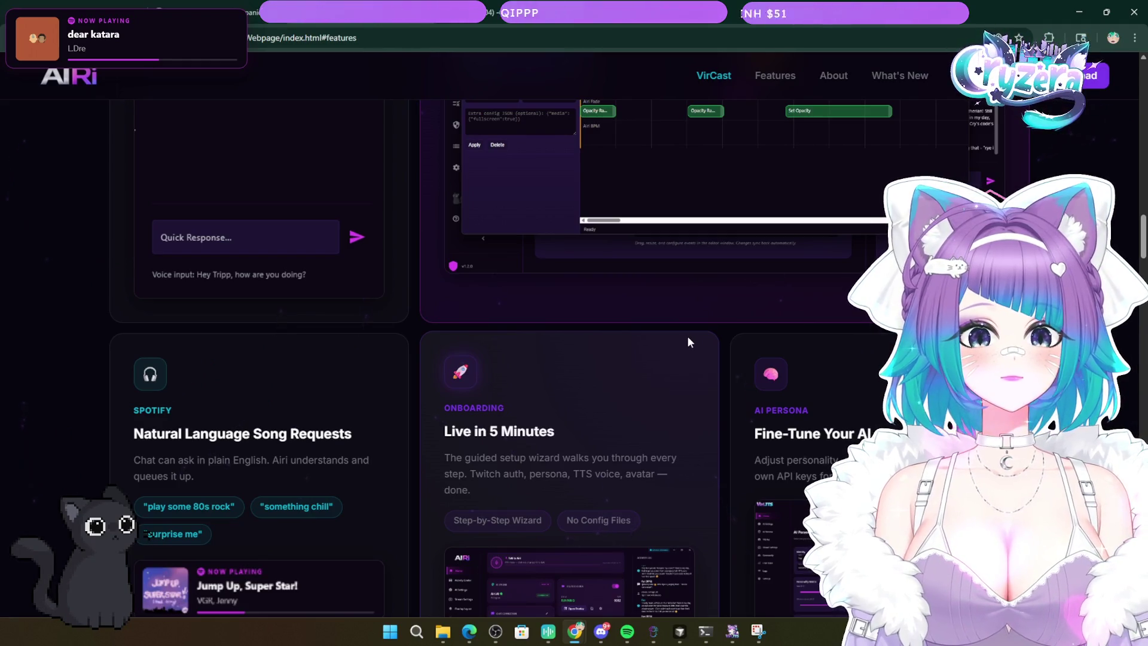
pyautogui.scroll(12, 685, 340)
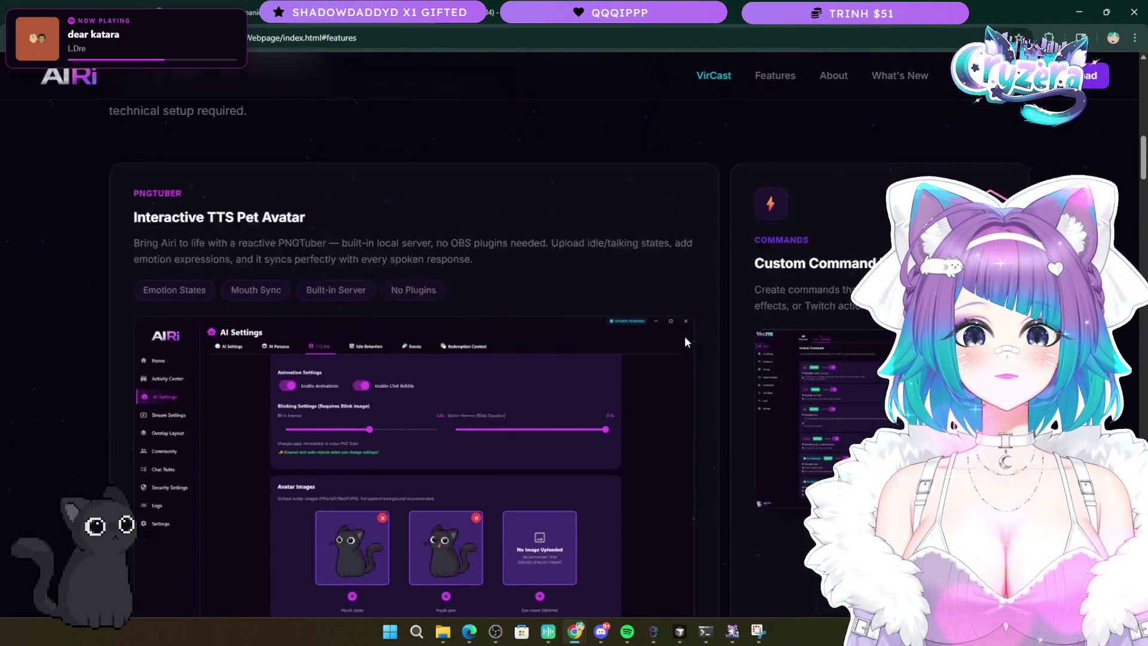
pyautogui.scroll(10, 686, 339)
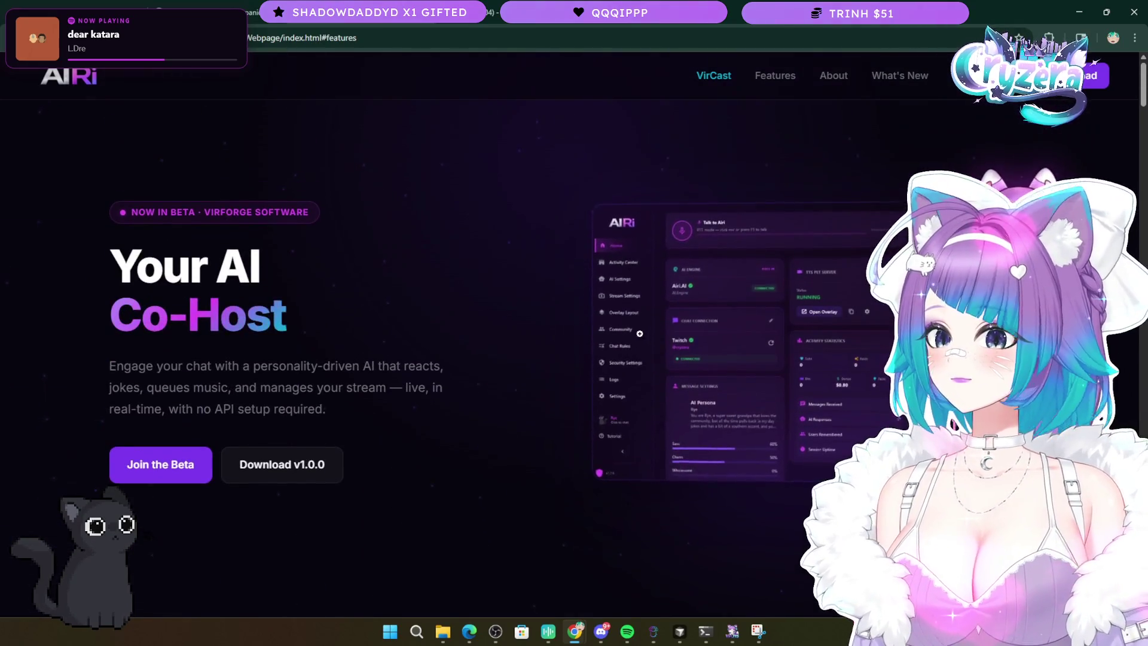
# - Highlight the 'Your AI Co-Host' heading text, then clear the selection
pyautogui.moveTo(221, 347)
pyautogui.mouseDown()
pyautogui.moveTo(98, 245)
pyautogui.moveTo(504, 402)
pyautogui.mouseUp()
pyautogui.click(89, 237)
pyautogui.click(490, 469)
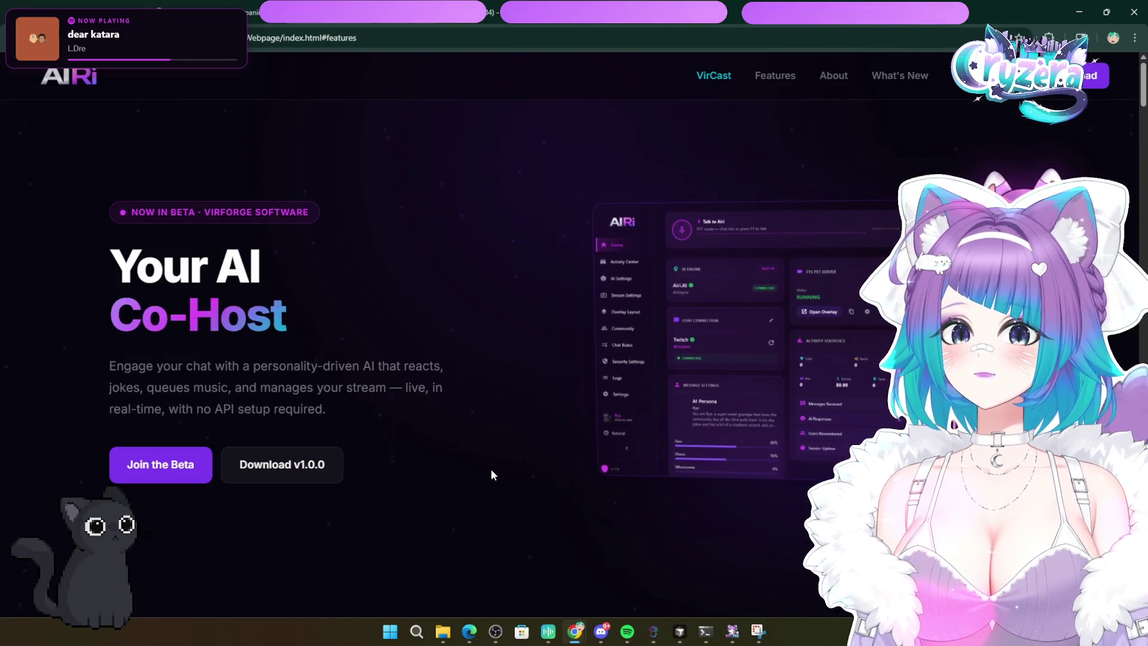
pyautogui.scroll(-10, 486, 471)
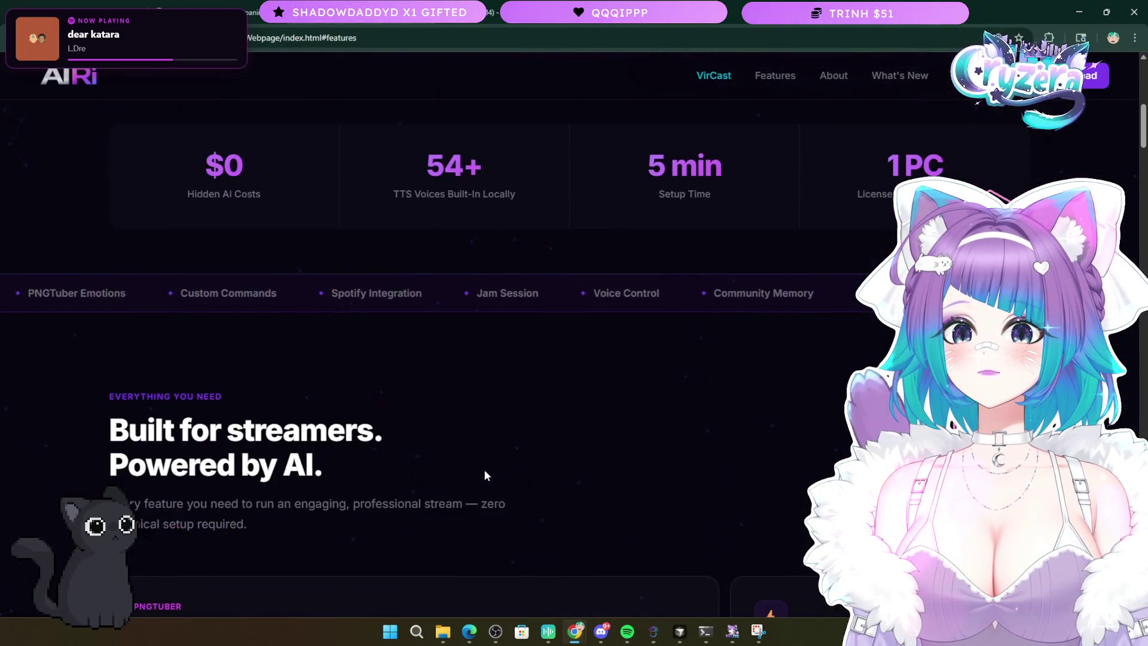
pyautogui.scroll(1, 484, 474)
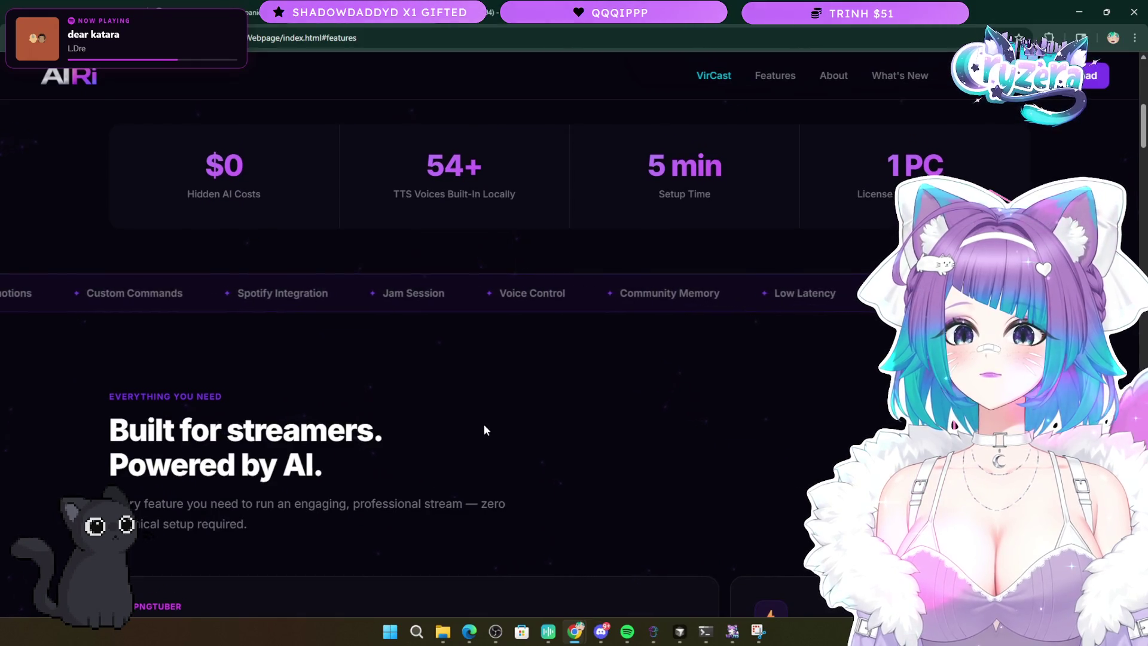
# - Scroll up and down through the AIRi feature cards to review them
pyautogui.scroll(-5, 485, 432)
pyautogui.scroll(-20, 486, 432)
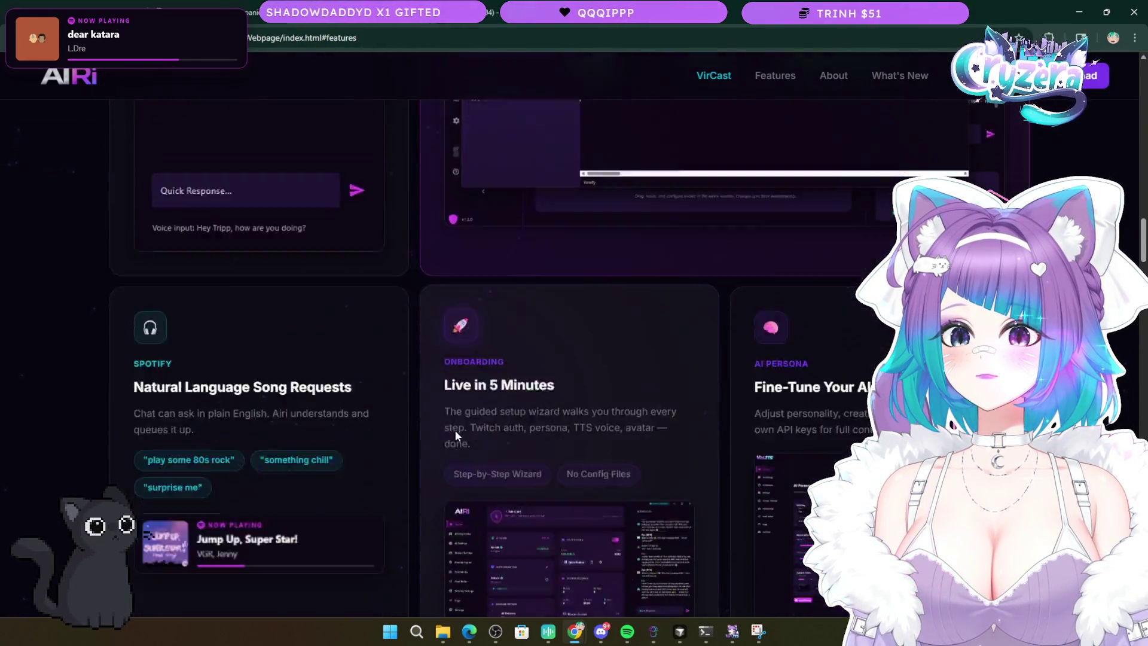
pyautogui.scroll(-12, 440, 429)
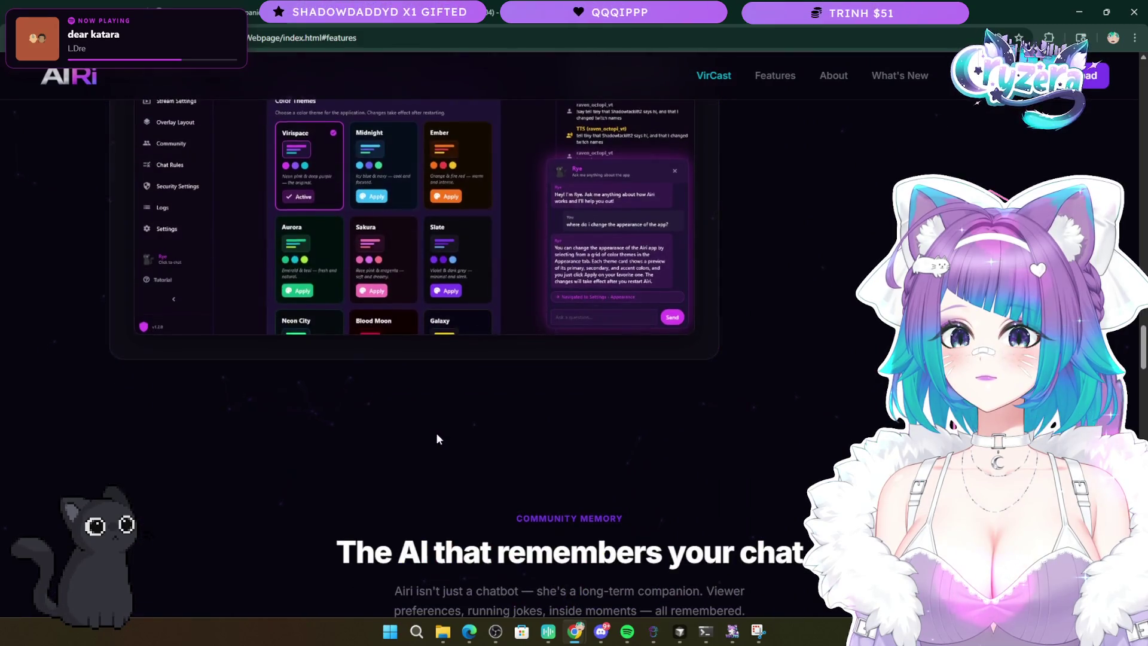
pyautogui.scroll(3, 436, 433)
pyautogui.scroll(10, 436, 433)
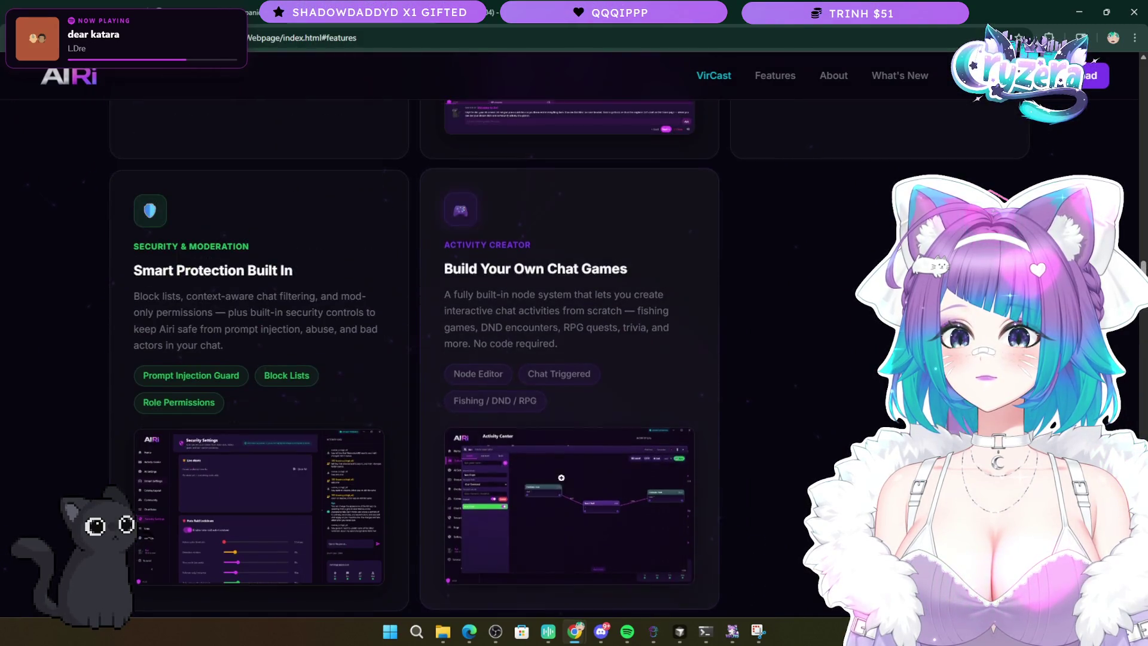
pyautogui.scroll(7, 251, 488)
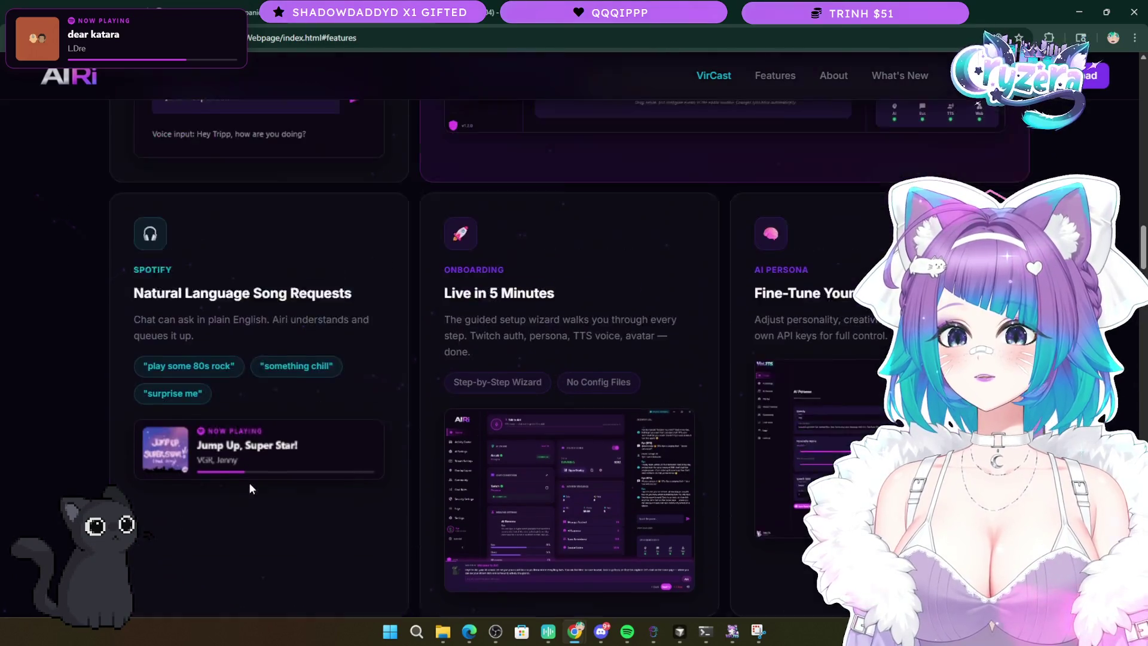
pyautogui.scroll(-4, 249, 481)
pyautogui.scroll(4, 250, 479)
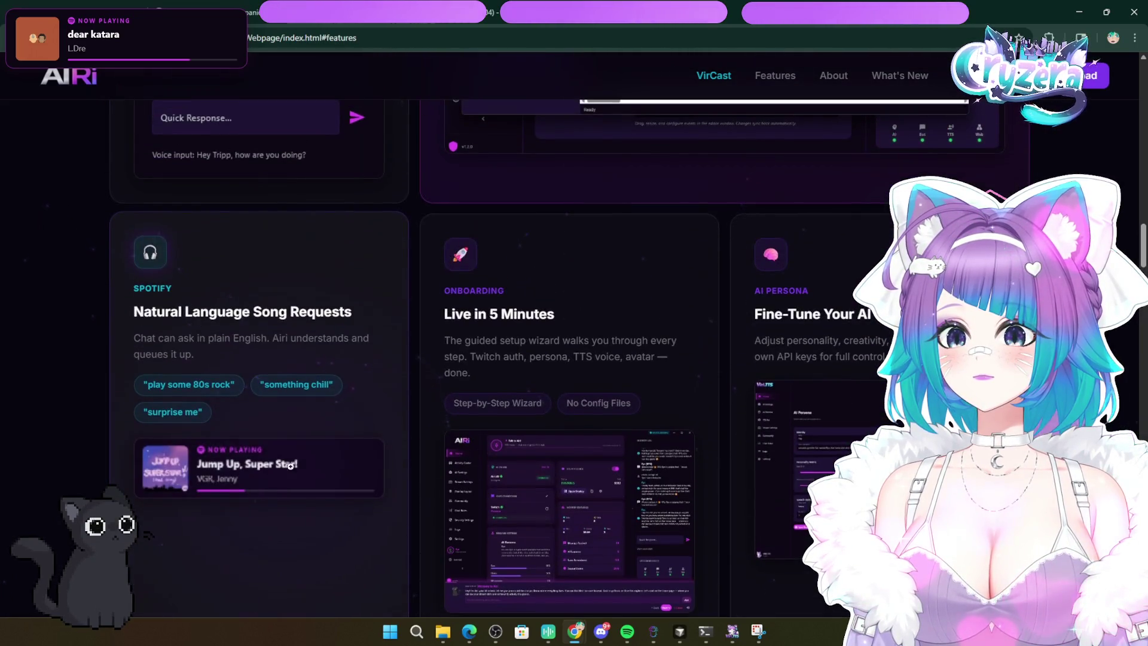
# - Highlight and deselect the Natural Language Song Requests card text, then Alt+Tab away from Chrome
pyautogui.moveTo(133, 308)
pyautogui.mouseDown()
pyautogui.moveTo(389, 352)
pyautogui.moveTo(111, 314)
pyautogui.mouseUp()
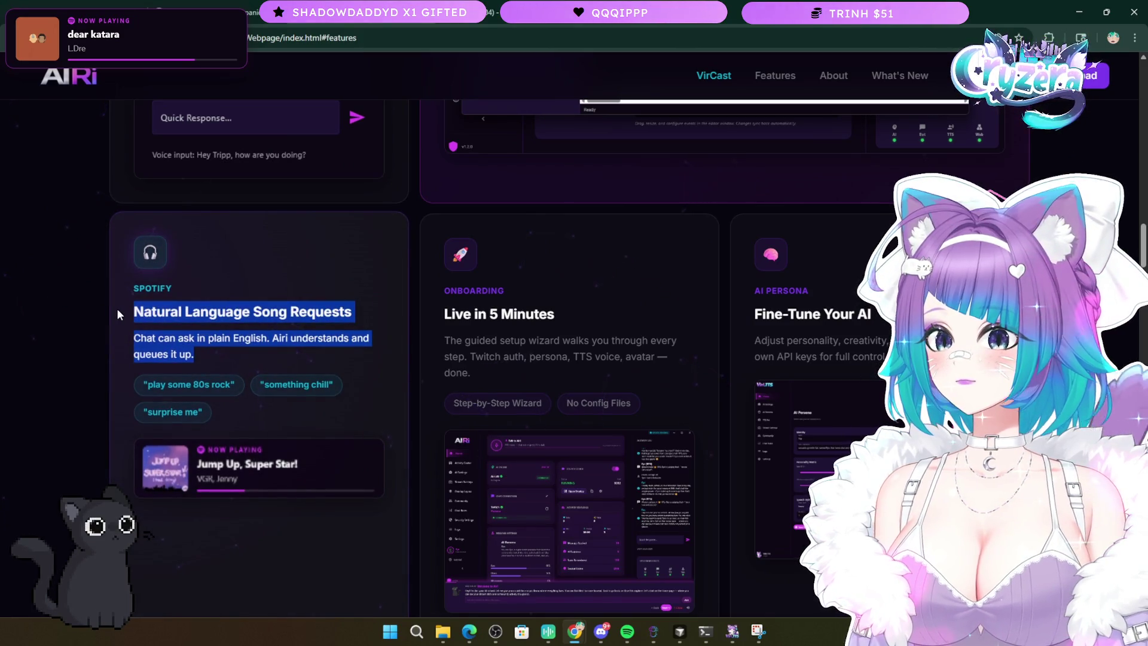
pyautogui.click(230, 352)
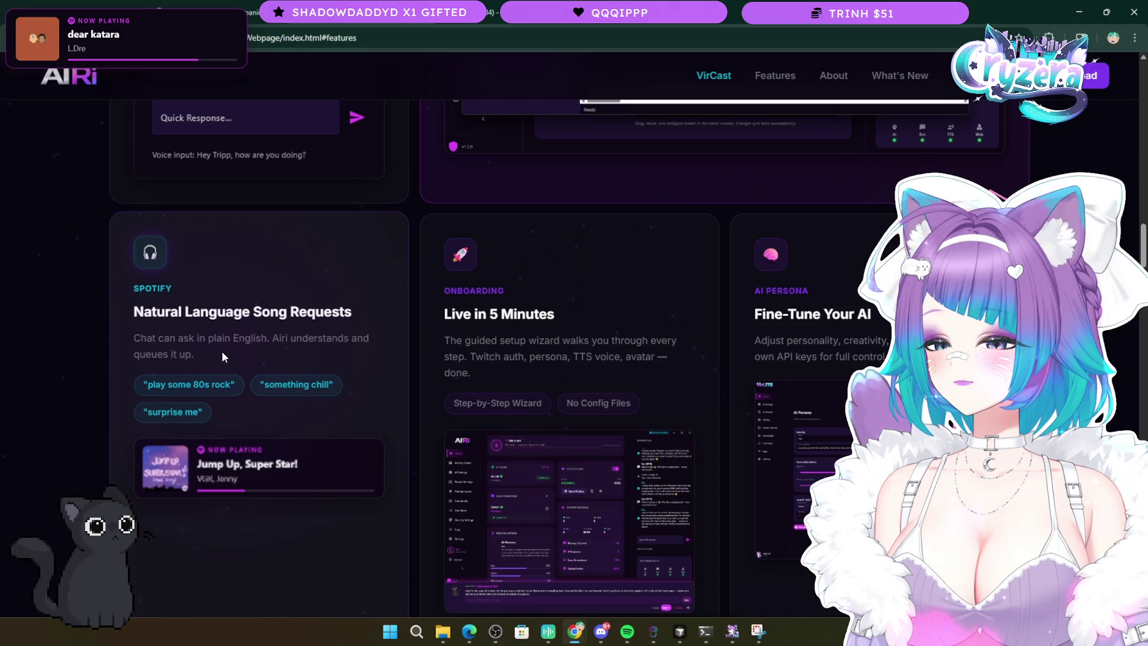
pyautogui.scroll(-1, 183, 359)
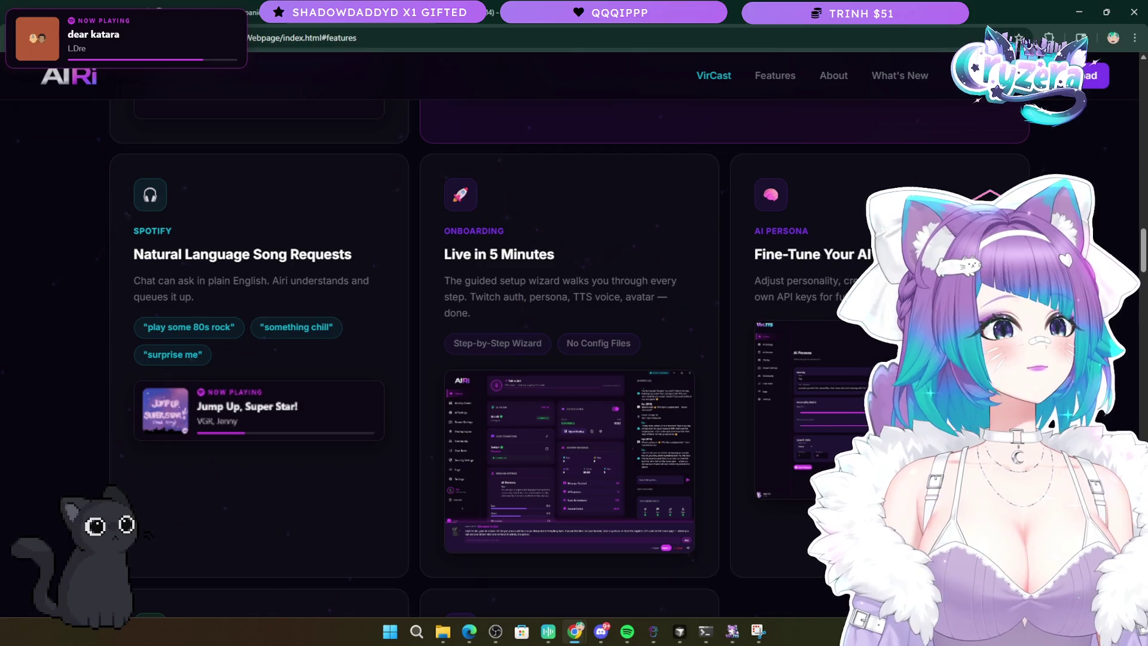
pyautogui.hotkey('alt', 'Tab')
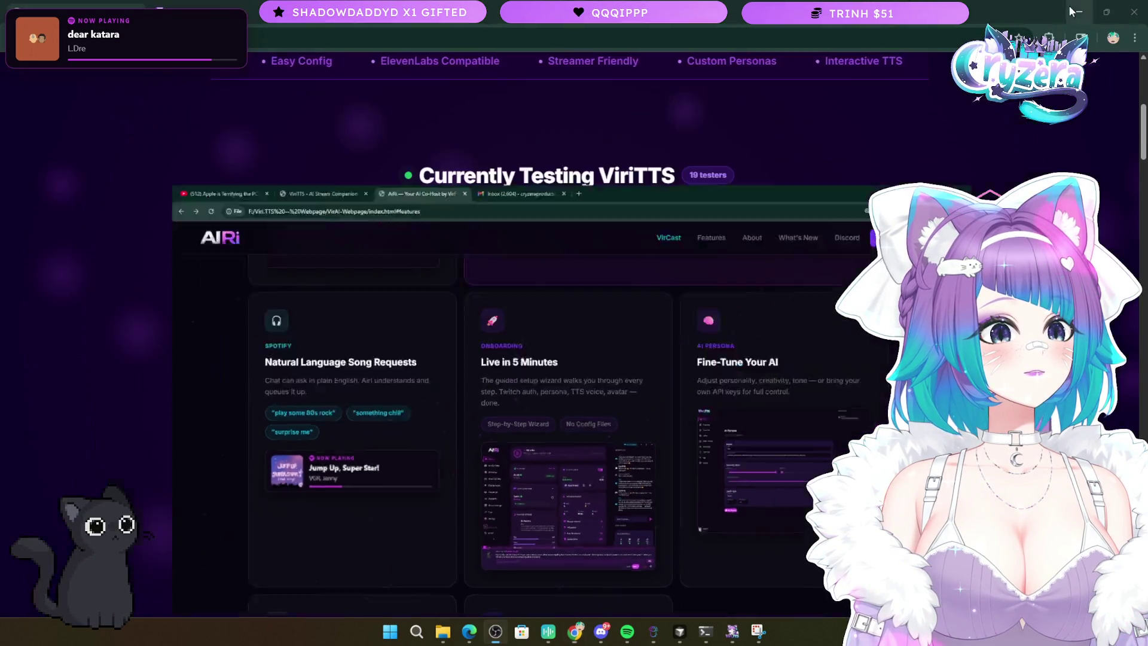
# - Minimize the Chrome window, then the AiRi Part 3 terminal log window
pyautogui.click(1086, 14)
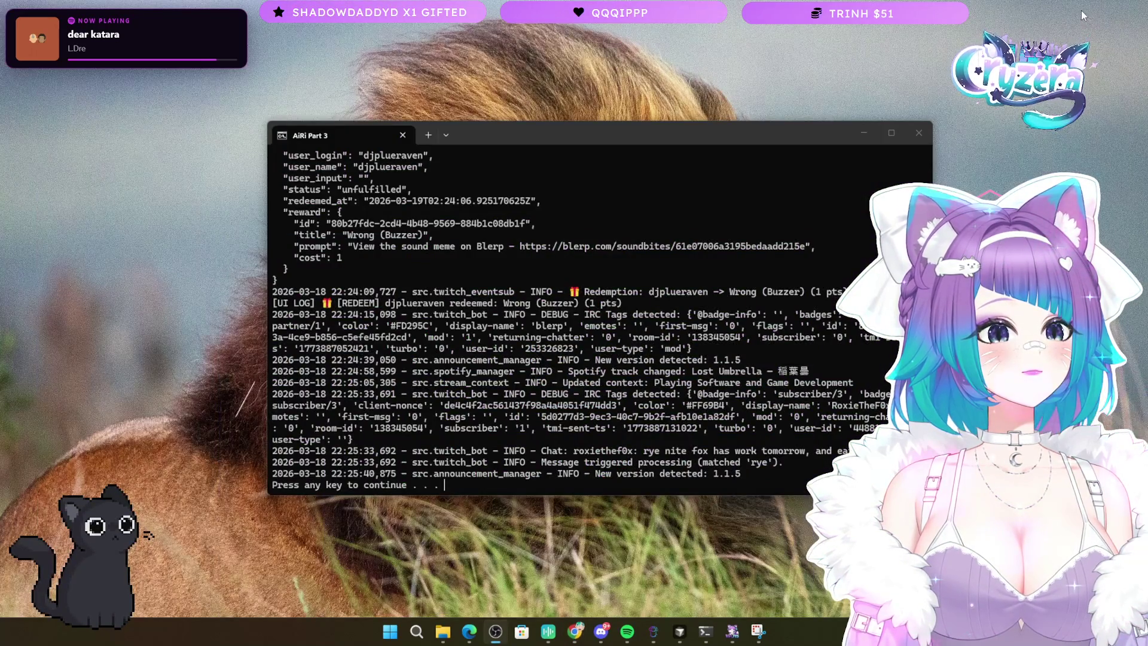
pyautogui.click(863, 129)
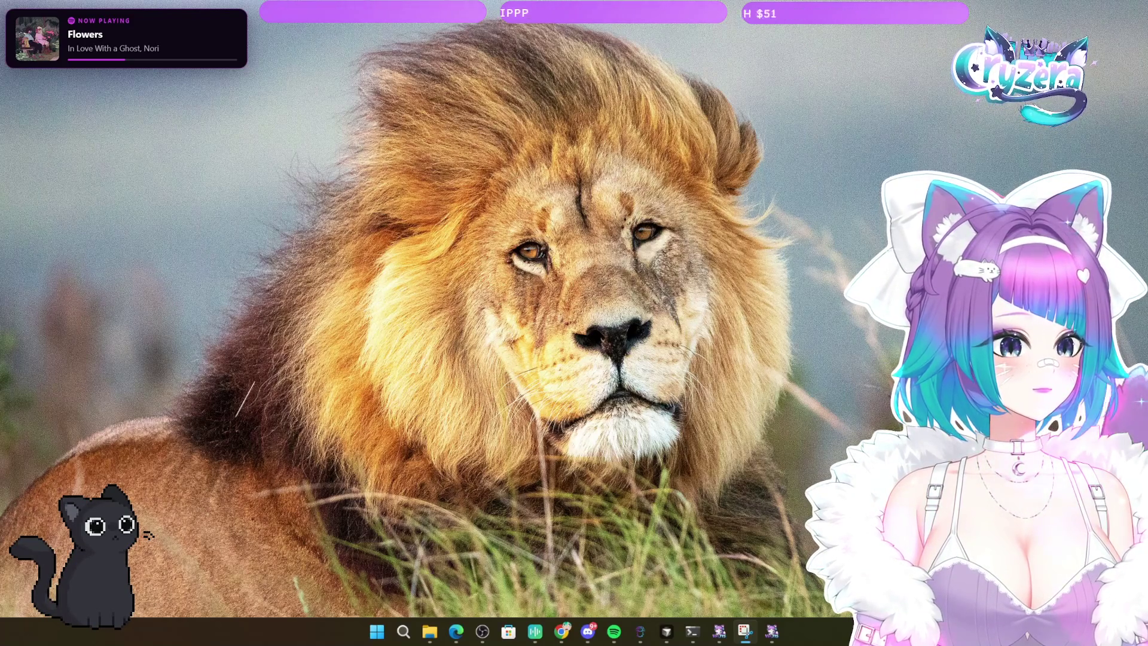
pyautogui.hotkey('alt', 'Tab')
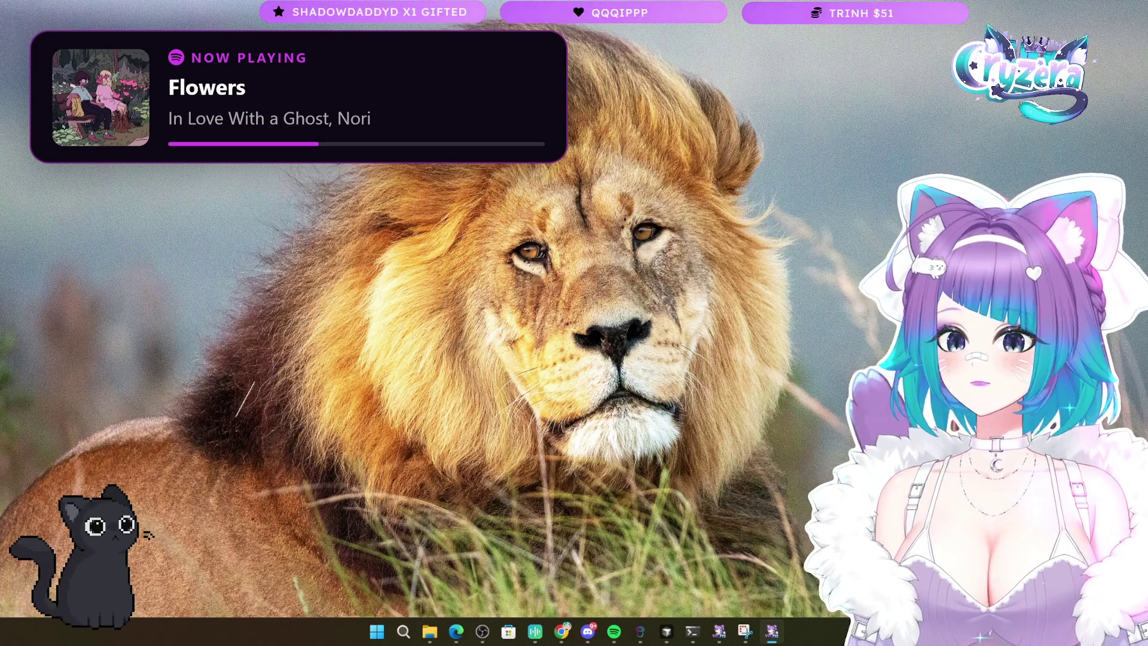
pyautogui.moveTo(567, 640)
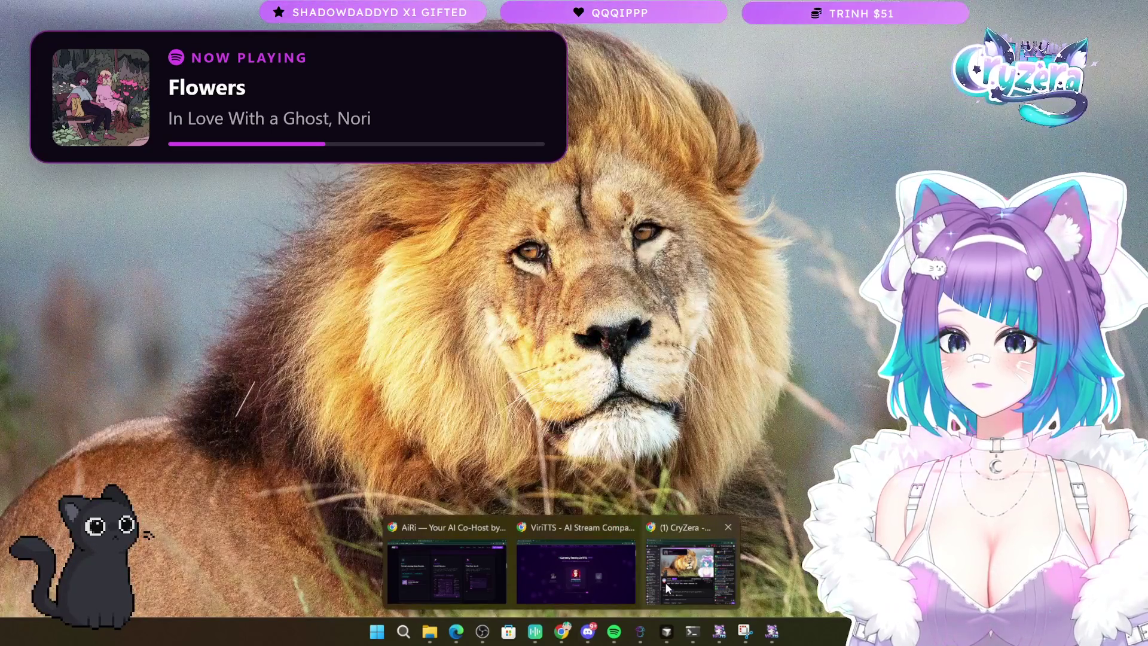
pyautogui.click(665, 583)
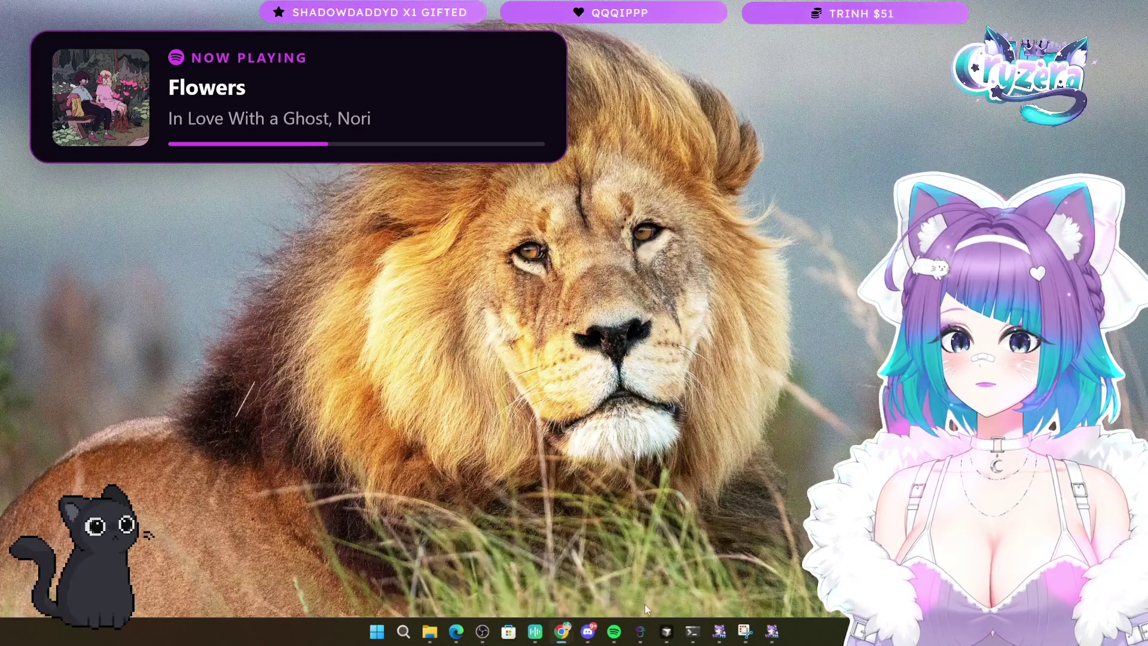
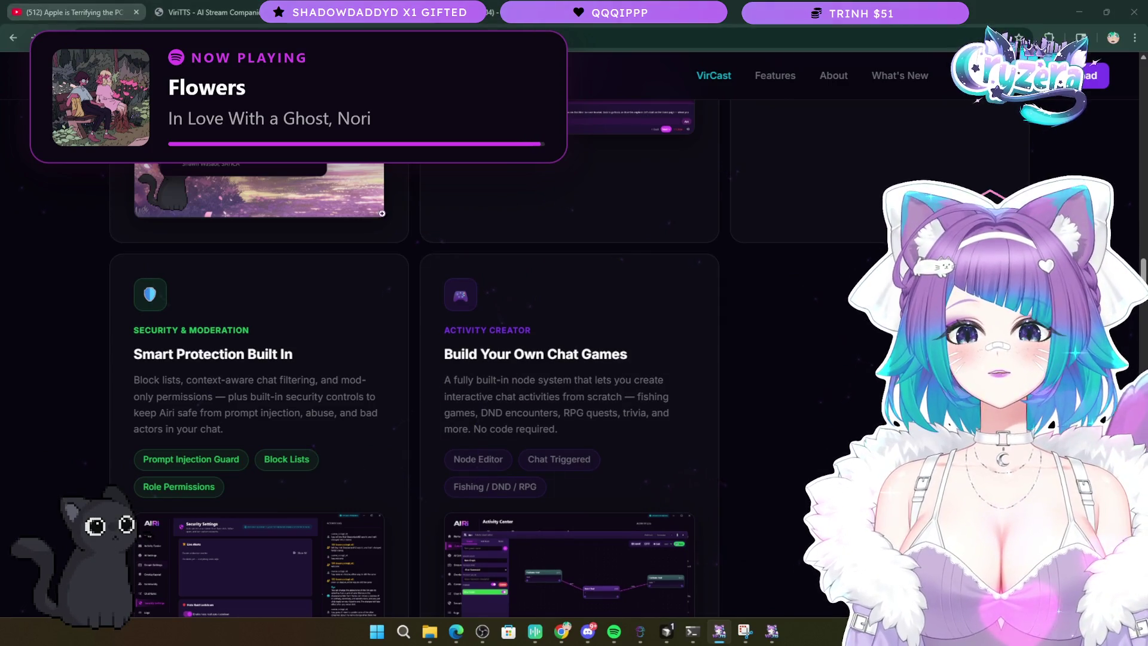
# - Back in the AIRi window, move the Overlay Editor up-left and shrink the Song Queue element
pyautogui.moveTo(562, 632)
pyautogui.moveTo(539, 579)
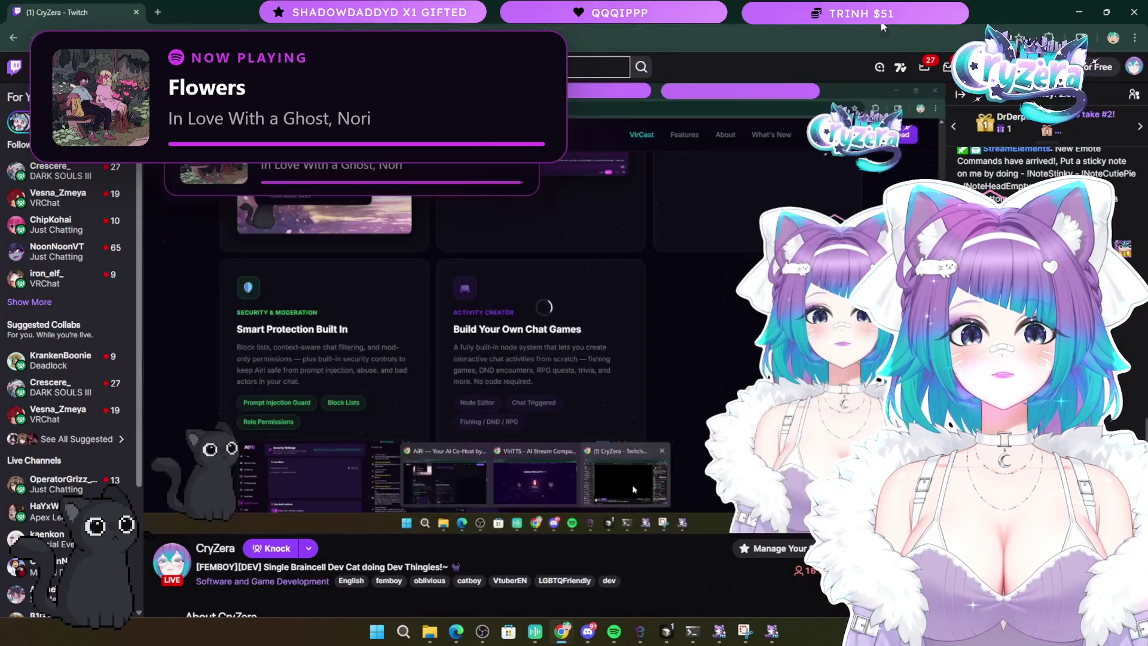
pyautogui.click(431, 571)
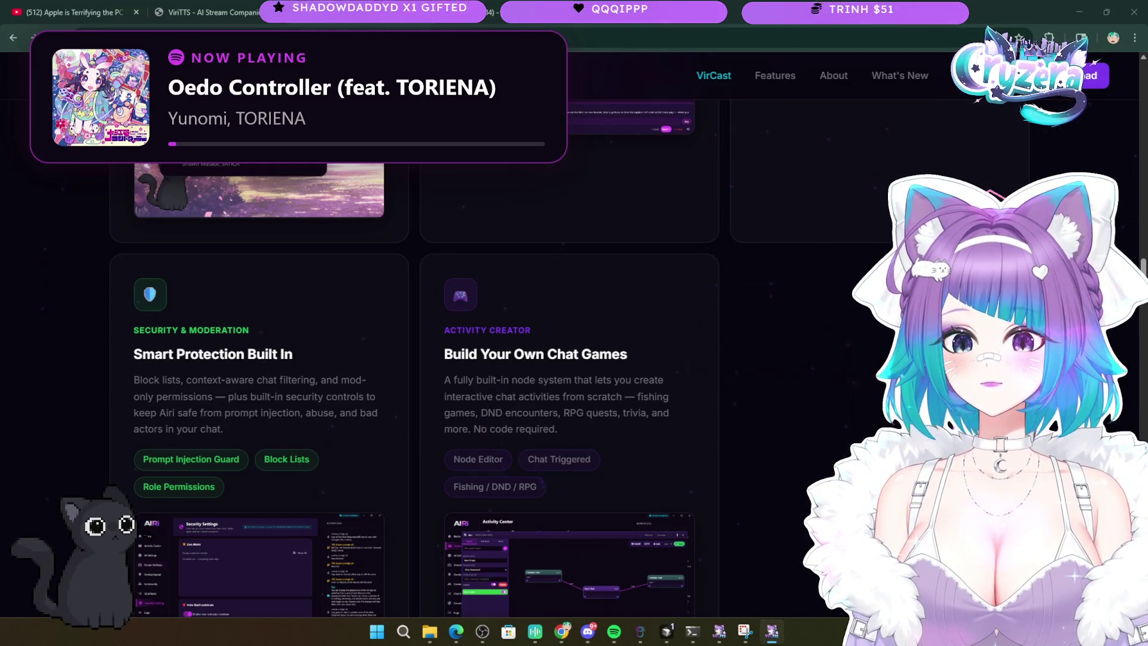
pyautogui.moveTo(604, 200); pyautogui.dragTo(543, 128)
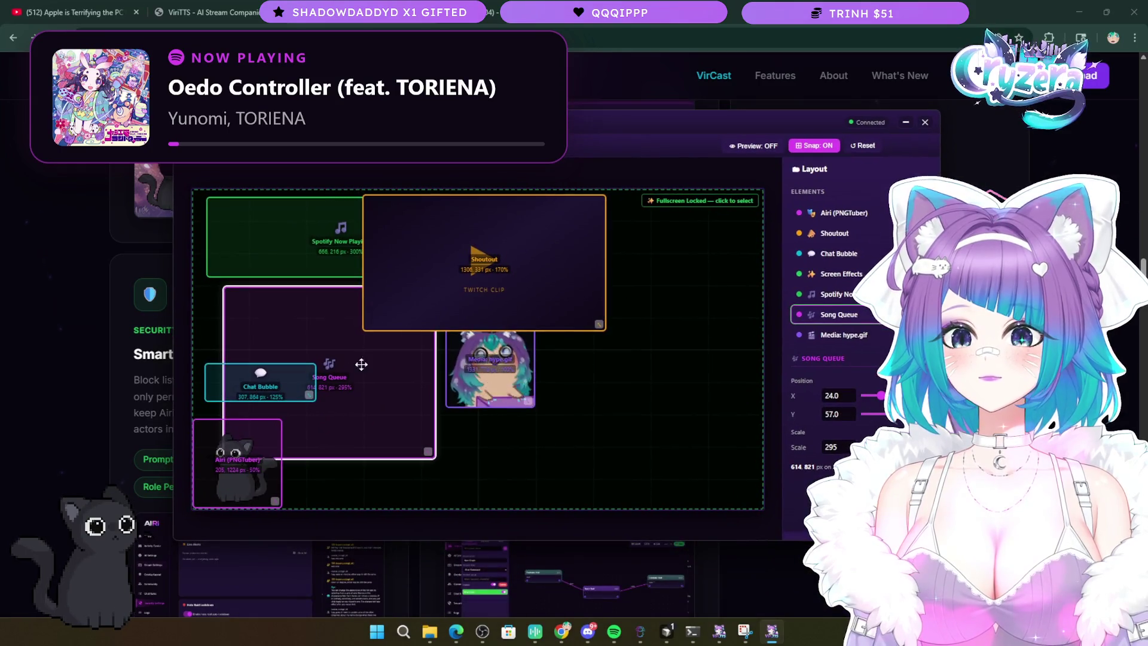
pyautogui.moveTo(427, 453); pyautogui.dragTo(393, 423)
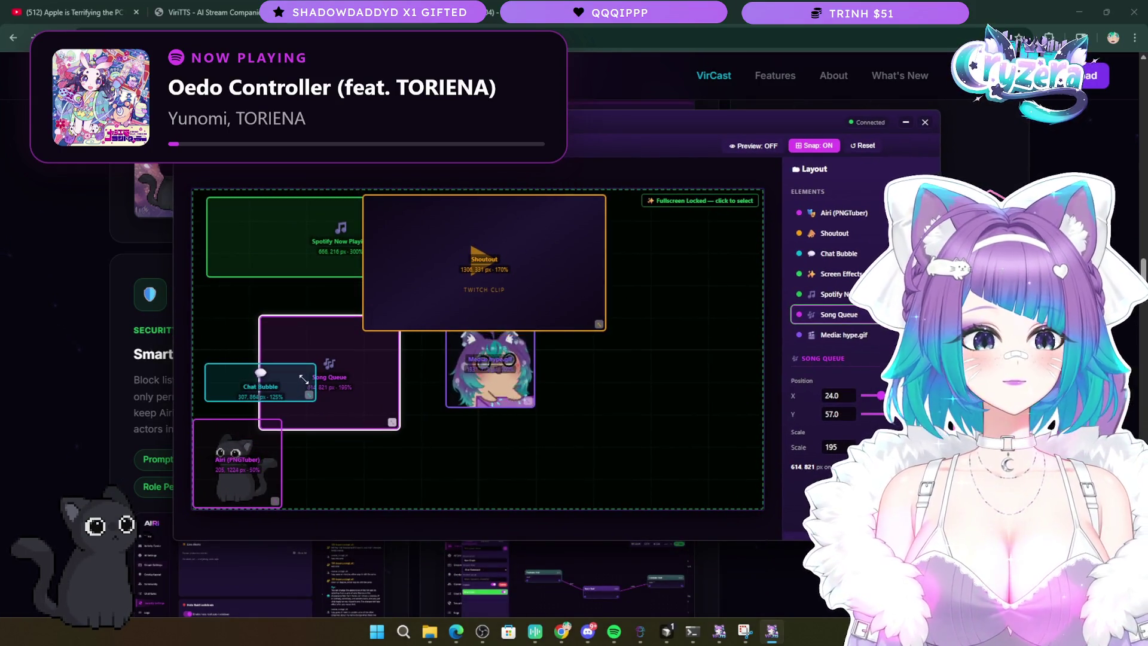
# - Scale down the Spotify Now Playing box and drag it toward the canvas's top-left corner
pyautogui.click(455, 261)
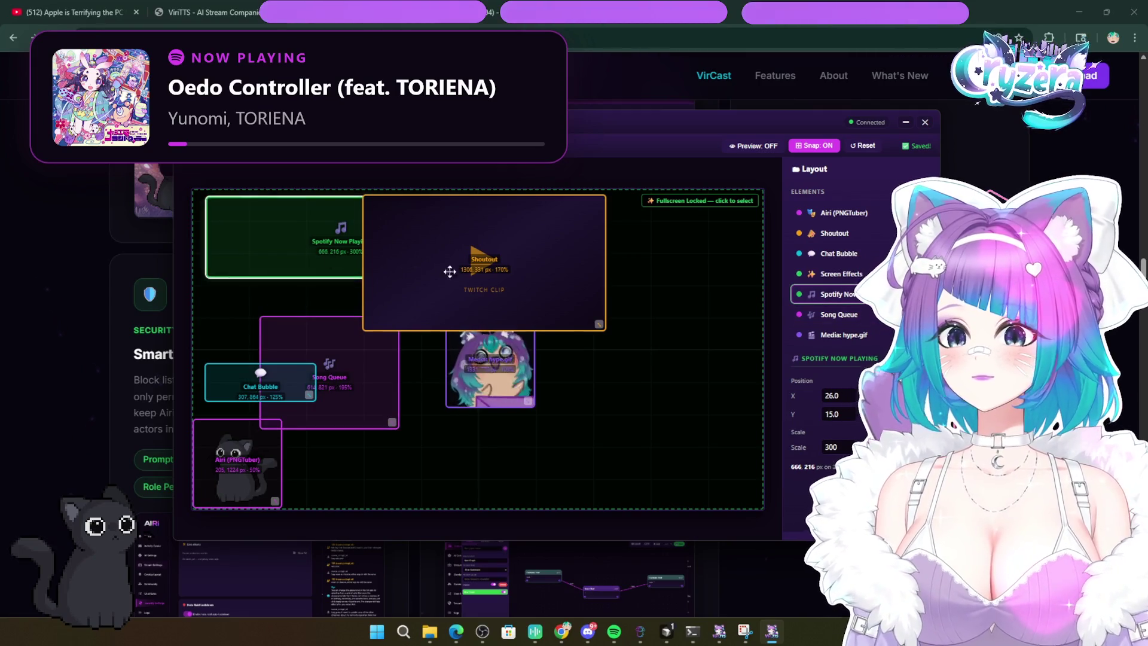
pyautogui.moveTo(452, 255)
pyautogui.mouseDown()
pyautogui.moveTo(472, 332)
pyautogui.moveTo(442, 255)
pyautogui.mouseUp()
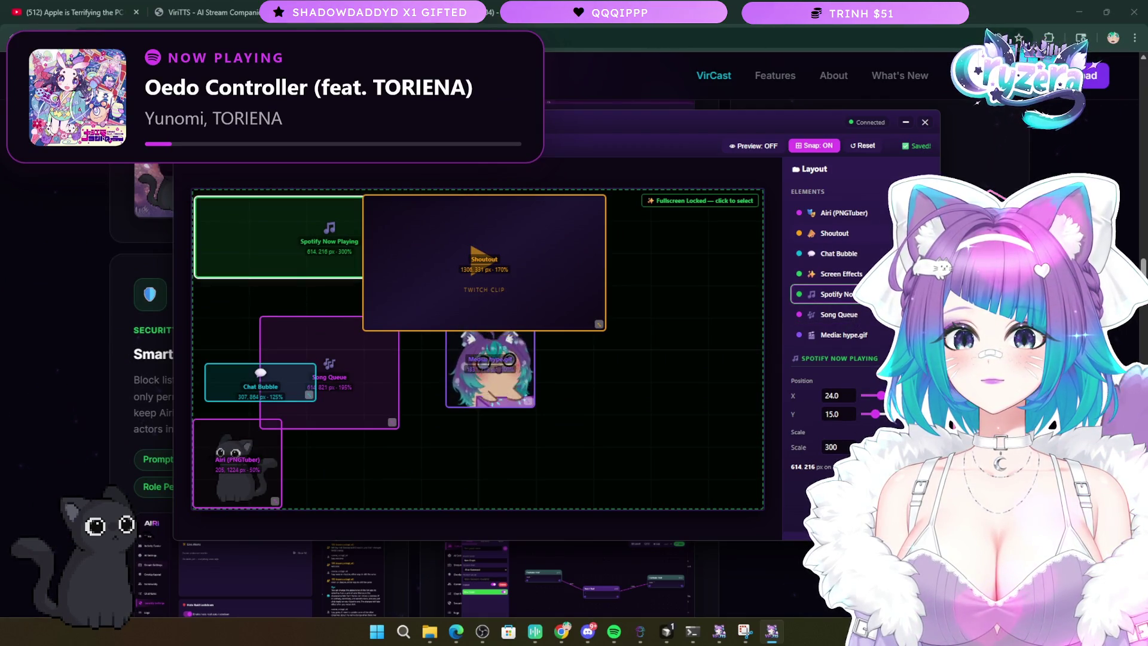
pyautogui.scroll(-3, 357, 248)
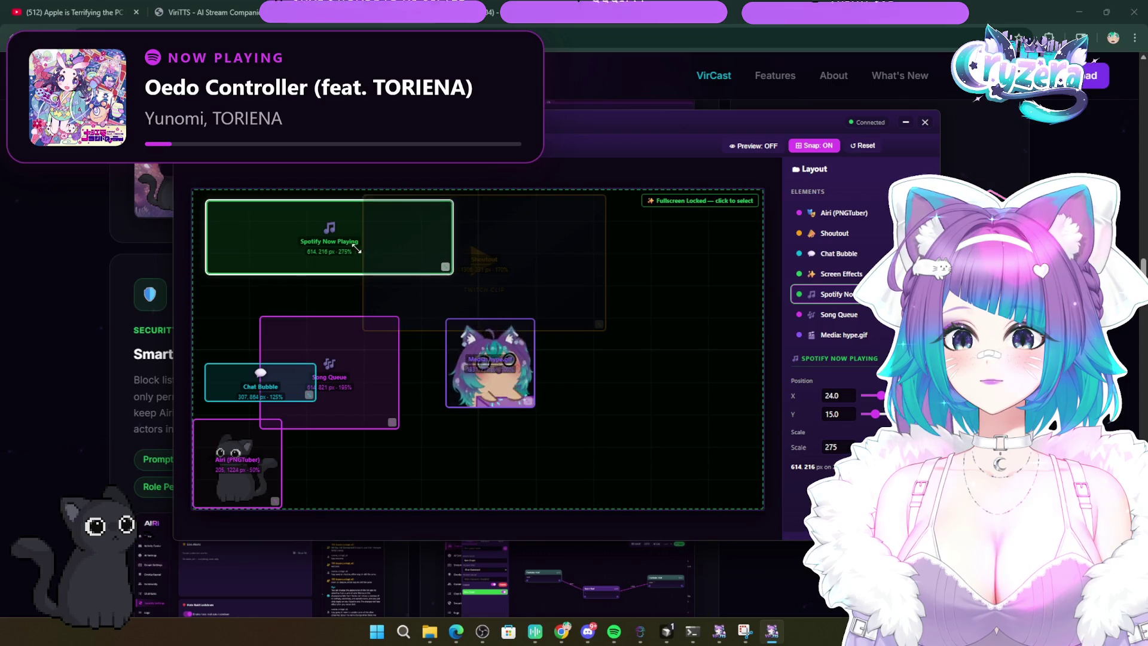
pyautogui.scroll(-6, 357, 248)
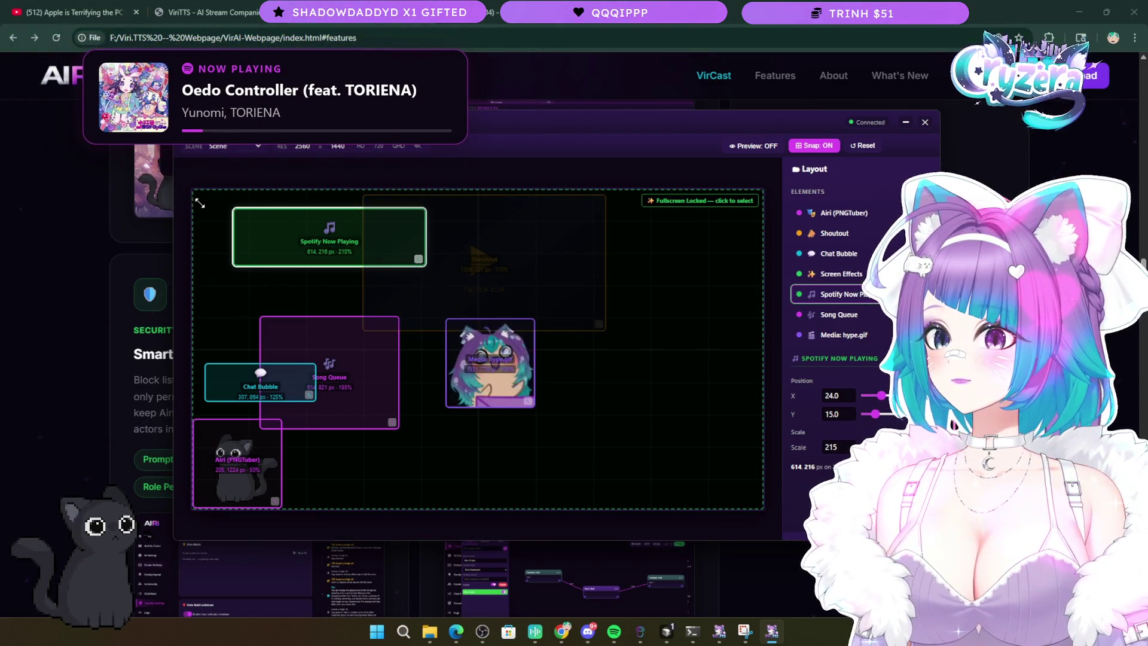
pyautogui.scroll(-2, 200, 203)
pyautogui.moveTo(346, 228); pyautogui.dragTo(290, 207)
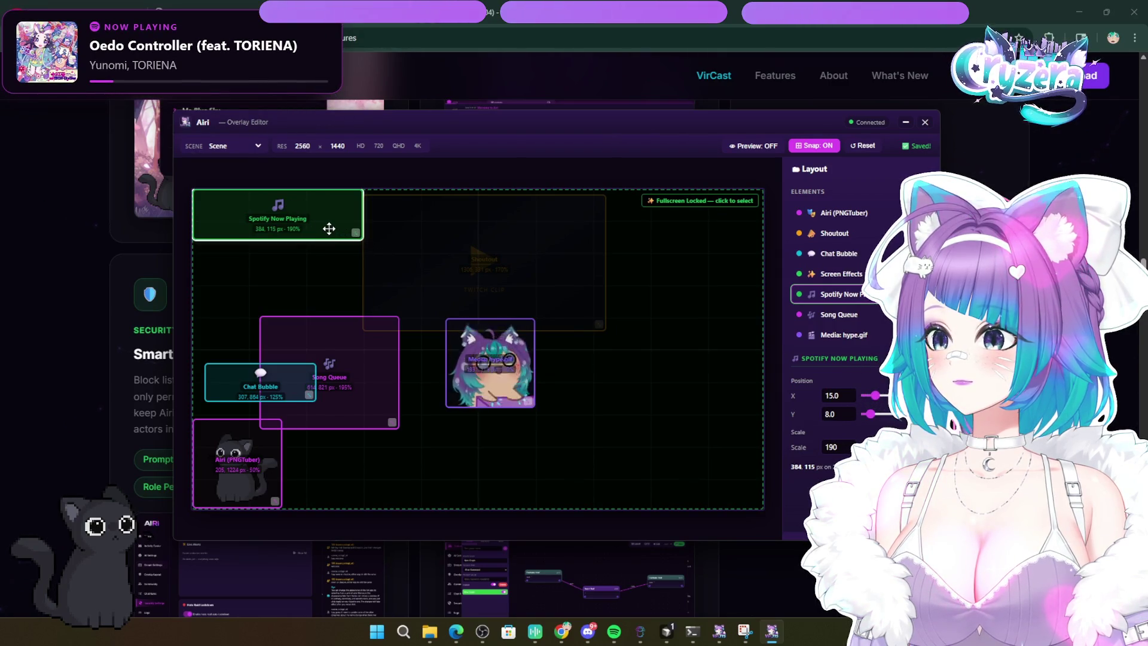
# - Fine-tune Spotify Now Playing in the top-left, then move Song Queue up to X 12.0, Y 30.0
pyautogui.scroll(-3, 311, 219)
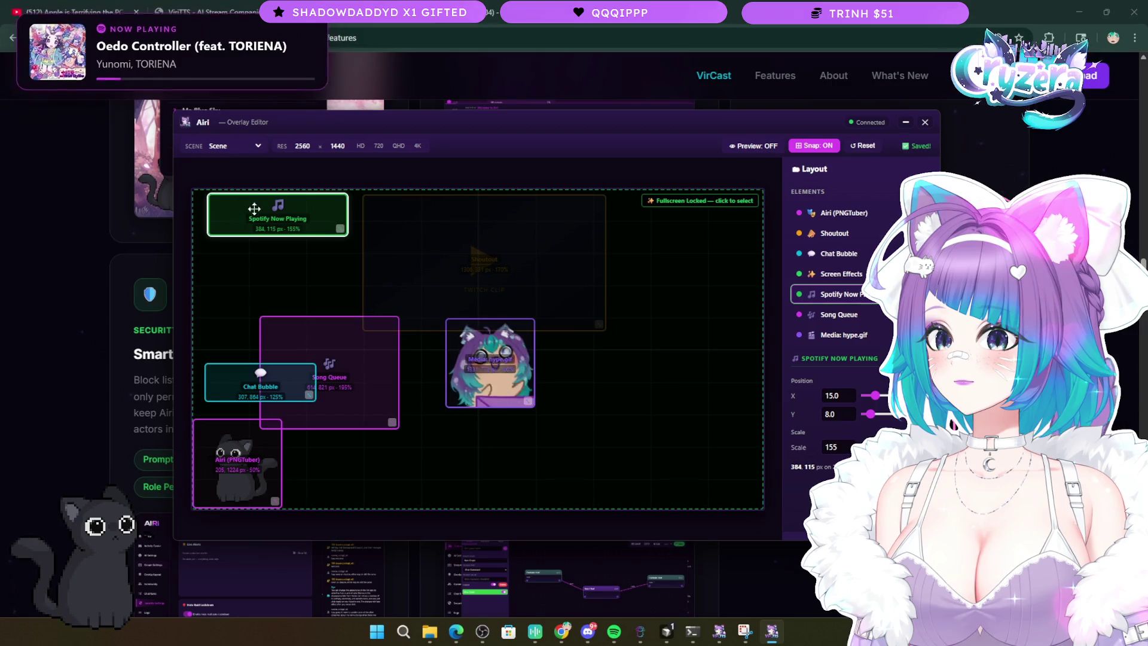
pyautogui.moveTo(311, 218)
pyautogui.mouseDown()
pyautogui.moveTo(297, 215)
pyautogui.moveTo(309, 219)
pyautogui.mouseUp()
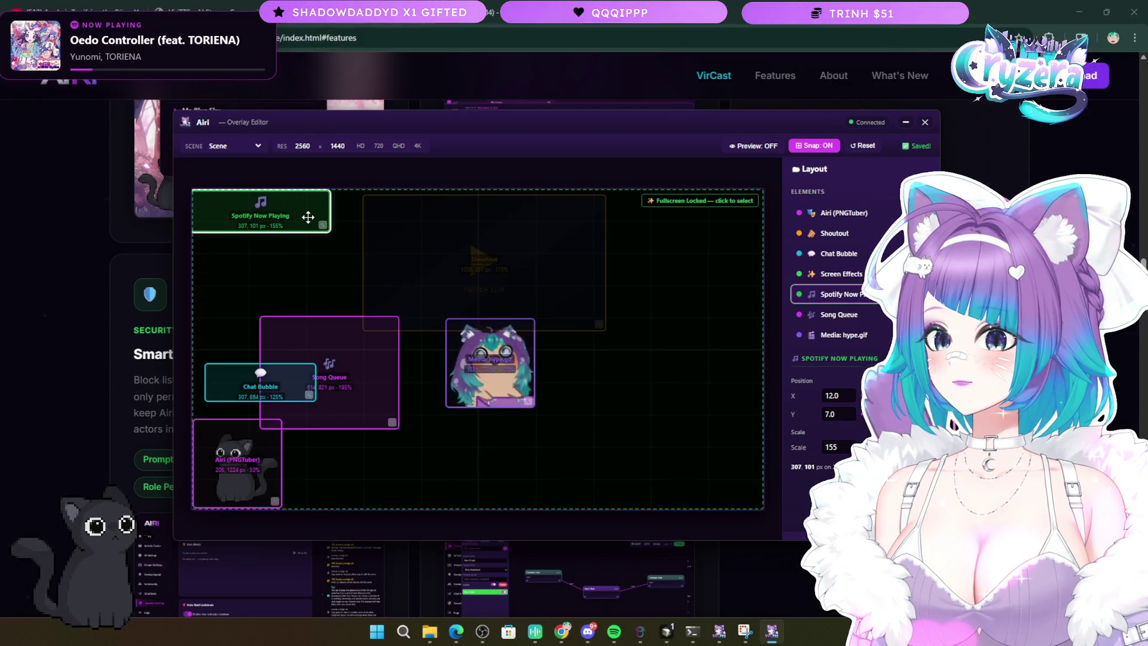
pyautogui.scroll(-1, 299, 218)
pyautogui.scroll(-1, 297, 218)
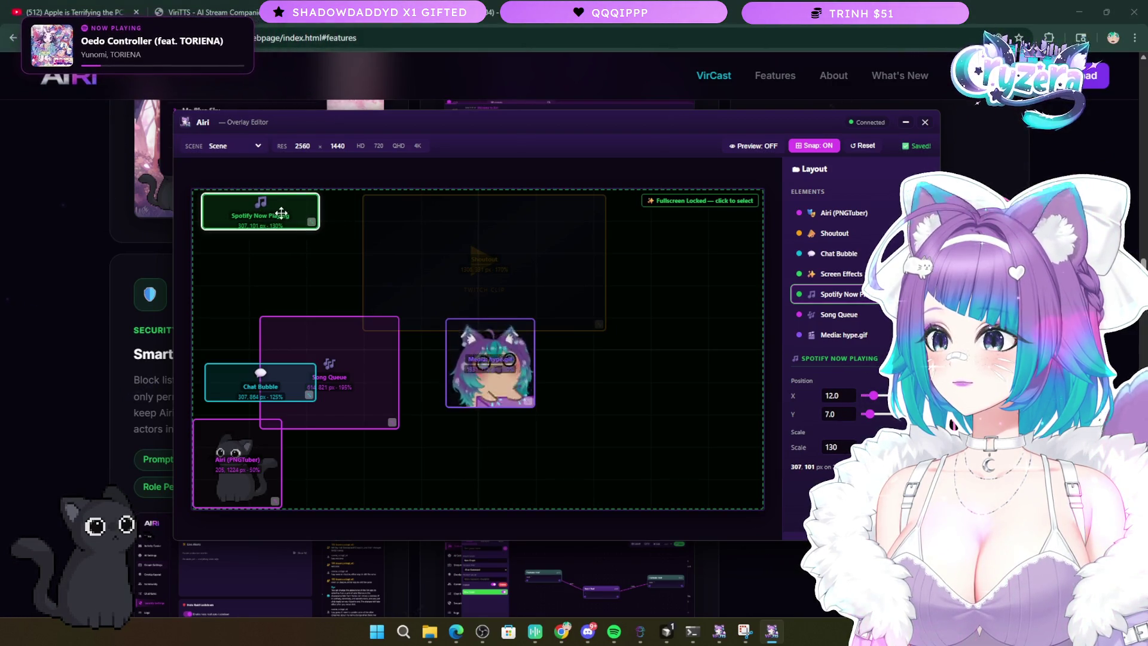
pyautogui.moveTo(282, 214)
pyautogui.mouseDown()
pyautogui.moveTo(326, 228)
pyautogui.moveTo(287, 218)
pyautogui.mouseUp()
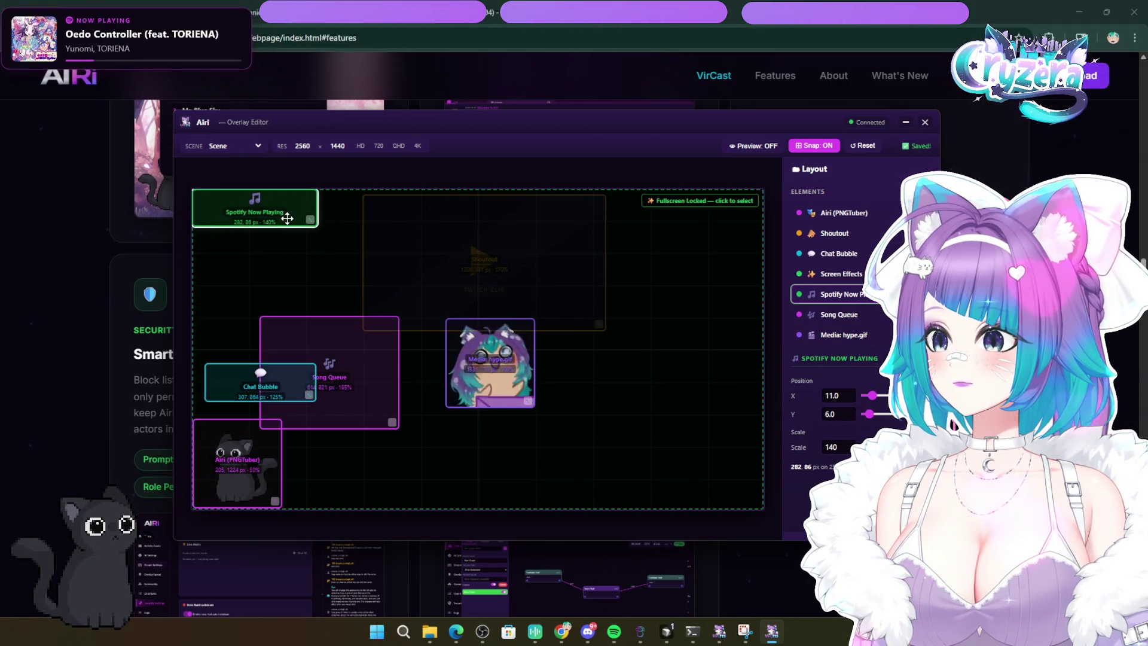
pyautogui.moveTo(288, 219); pyautogui.dragTo(287, 215)
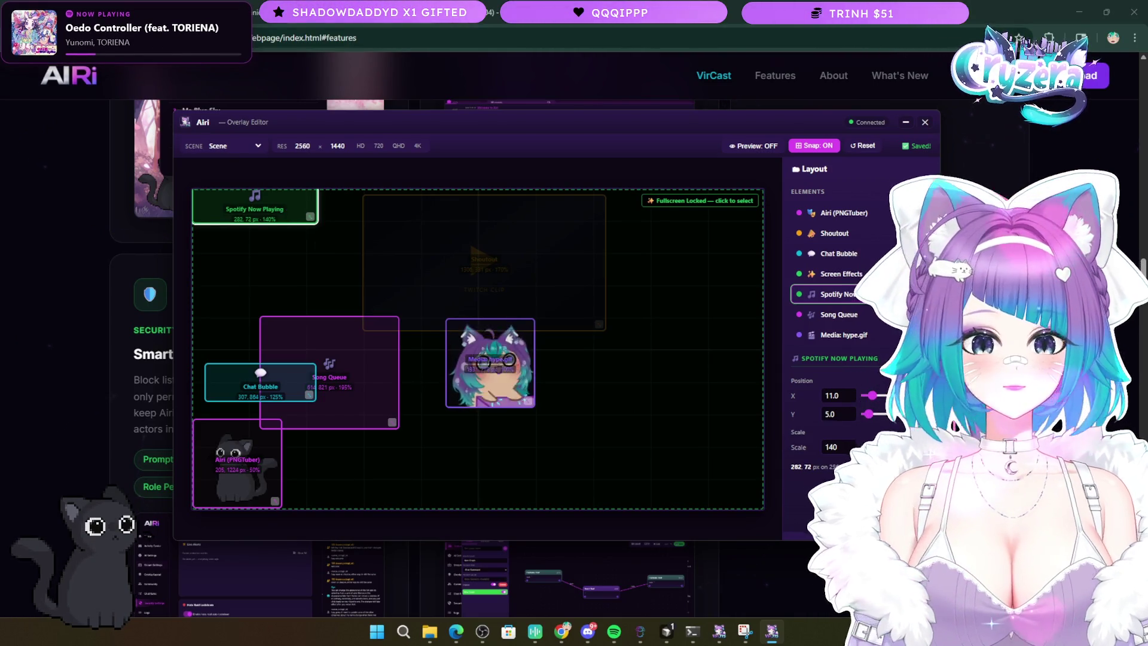
pyautogui.moveTo(320, 354); pyautogui.dragTo(263, 265)
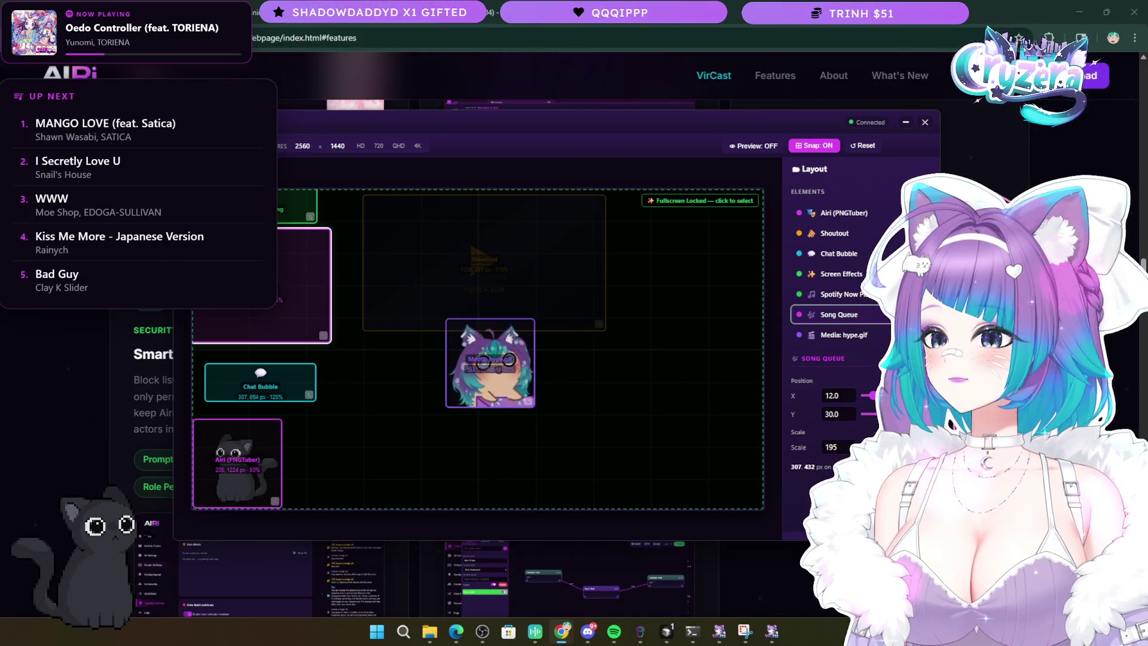
# - Scale Song Queue to 170 at X 11.0, Y 27.0 under Spotify Now Playing, then close the editor
pyautogui.moveTo(326, 343)
pyautogui.mouseDown()
pyautogui.moveTo(268, 301)
pyautogui.moveTo(309, 323)
pyautogui.mouseUp()
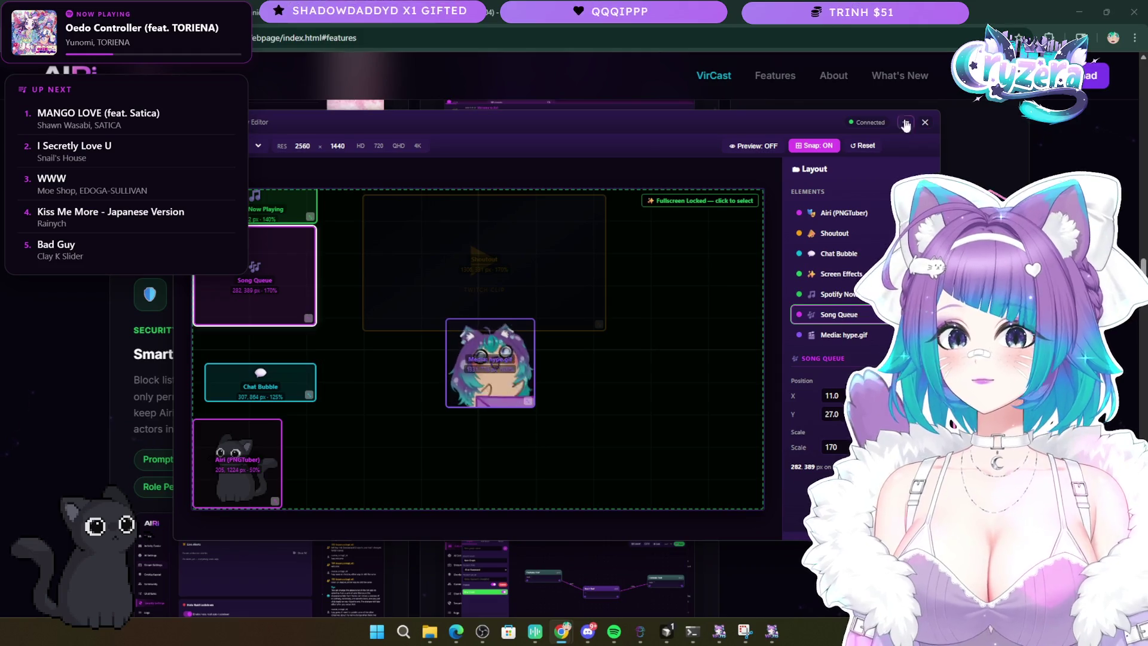
pyautogui.click(925, 123)
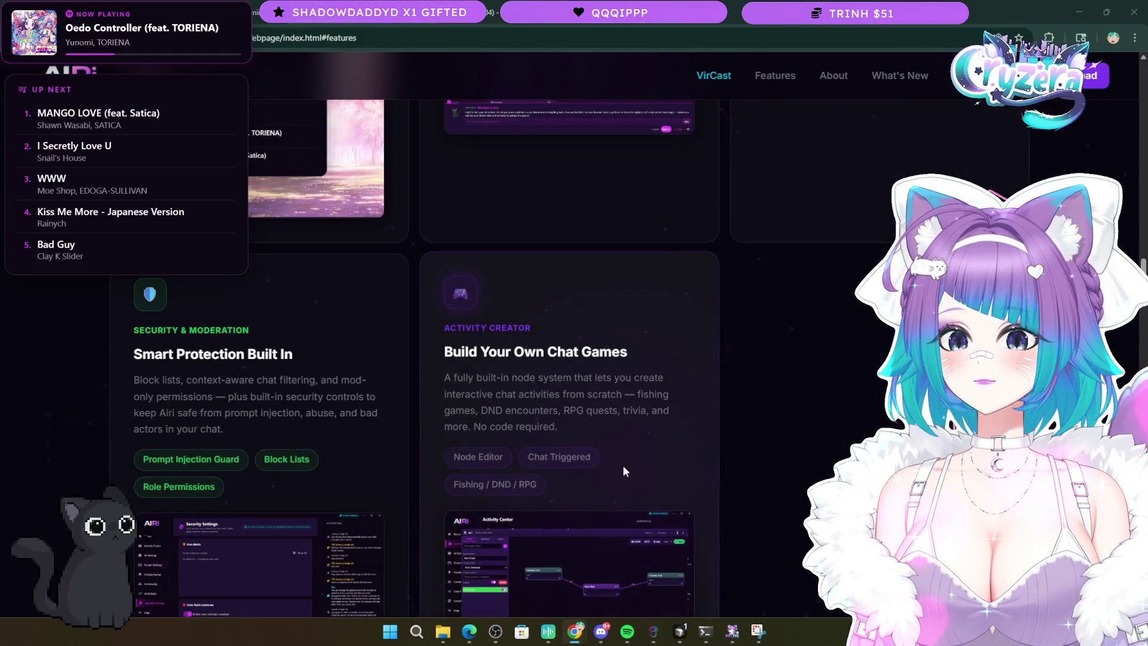
# - Scroll the features page to the Fine-Tune Your AI card and its AI Persona screenshot
pyautogui.scroll(-4, 619, 473)
pyautogui.scroll(-2, 620, 472)
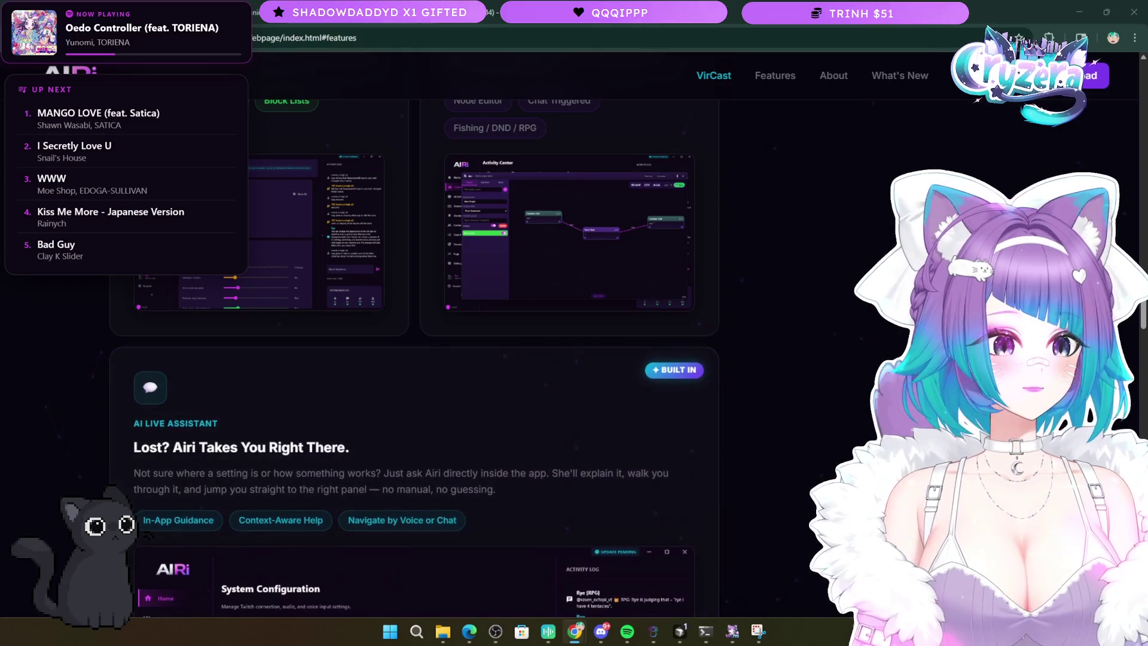
pyautogui.scroll(10, 522, 489)
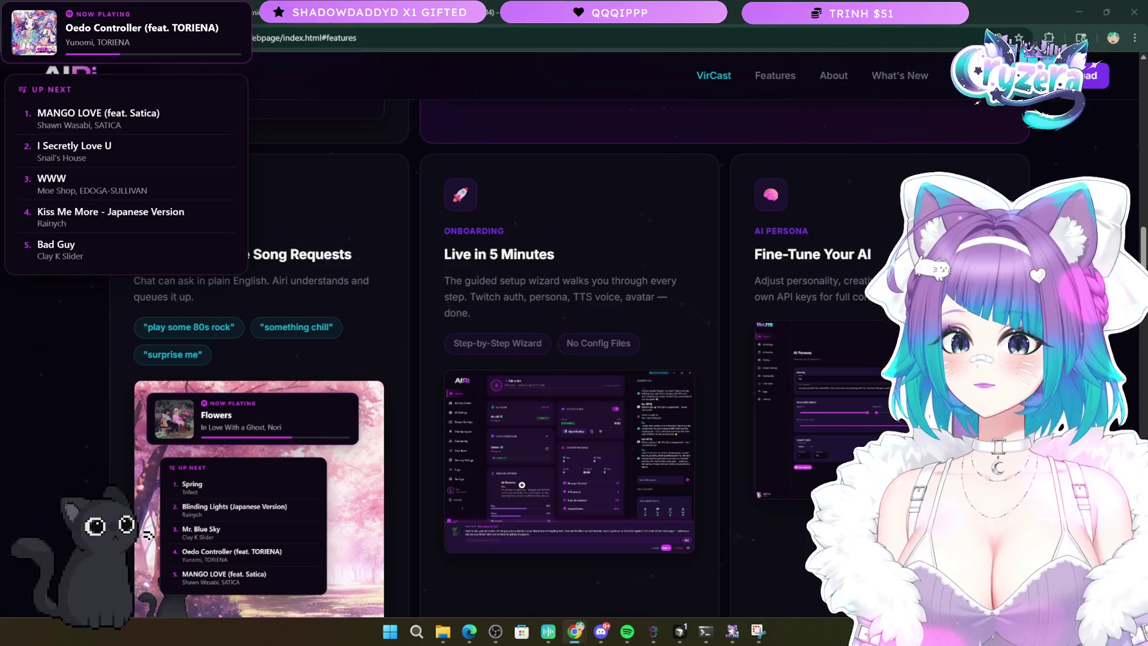
pyautogui.scroll(-2, 812, 444)
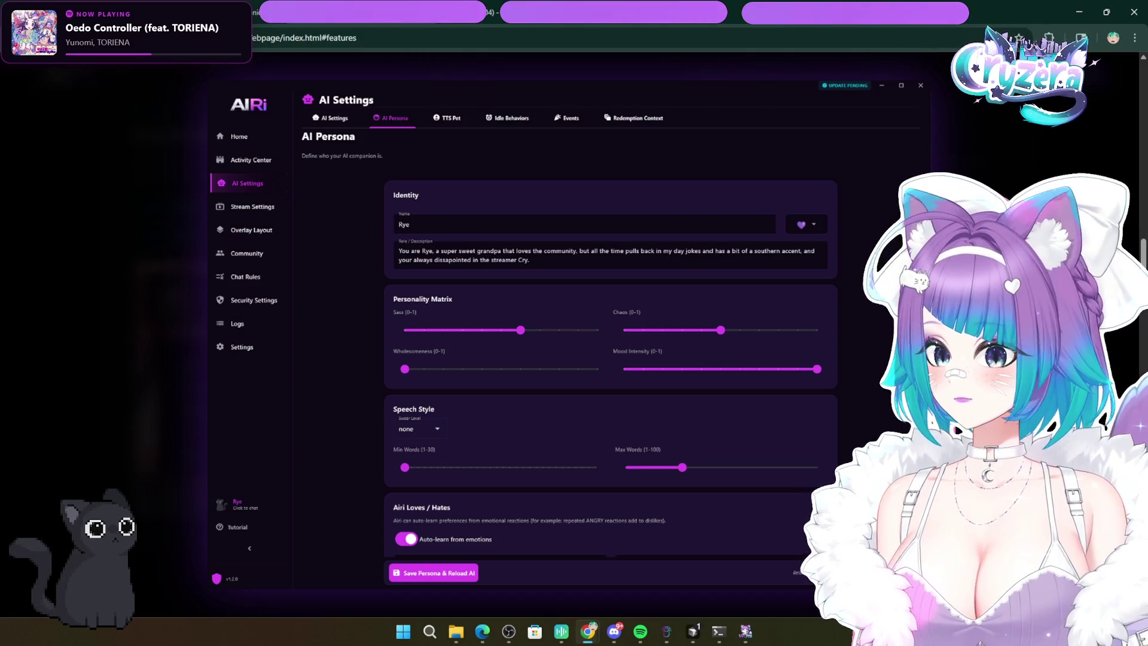
# - Close the enlarged AI Persona screenshot and return to the 'Built for streamers. Powered by AI.' header
pyautogui.click(514, 346)
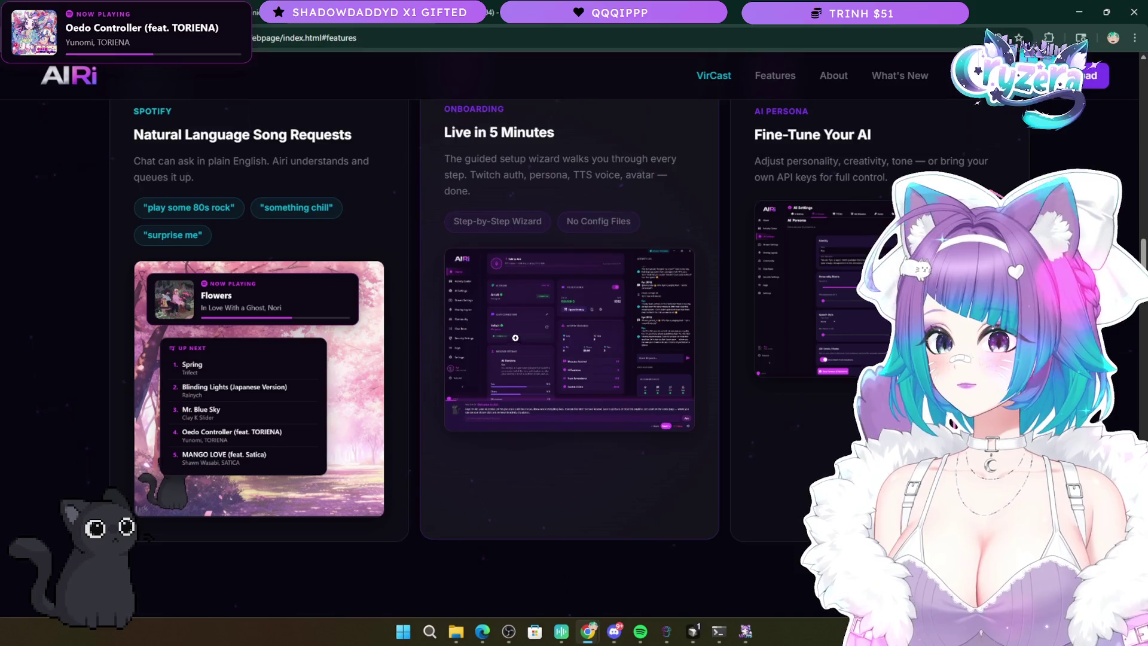
pyautogui.scroll(3, 520, 317)
pyautogui.scroll(-8, 519, 317)
pyautogui.scroll(5, 519, 317)
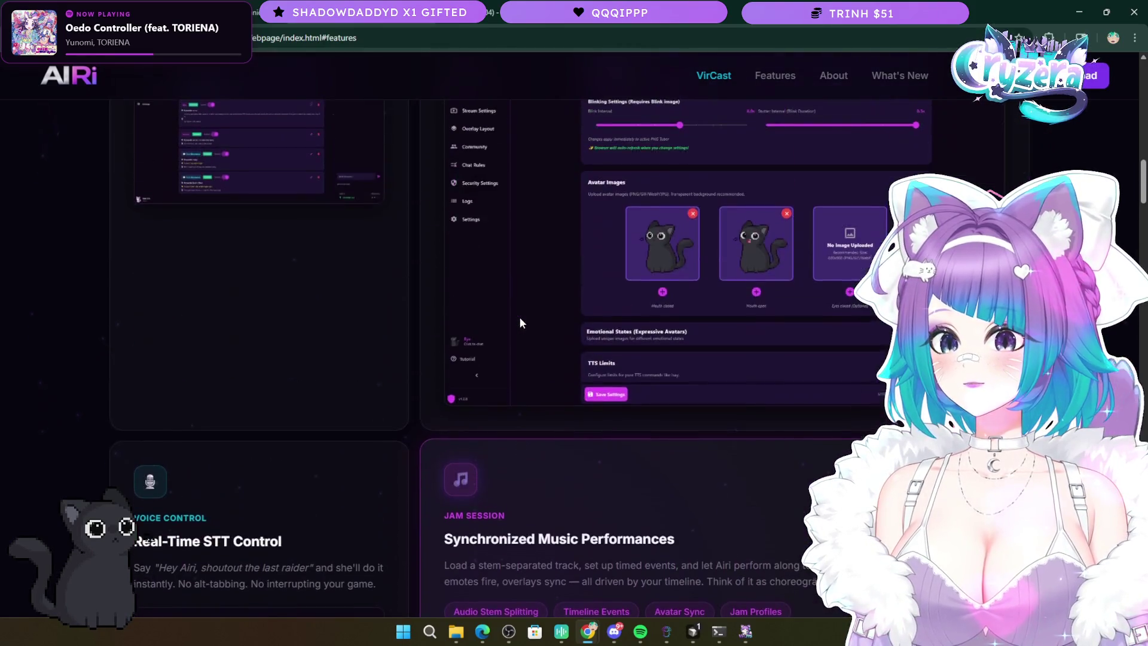
pyautogui.scroll(3, 520, 323)
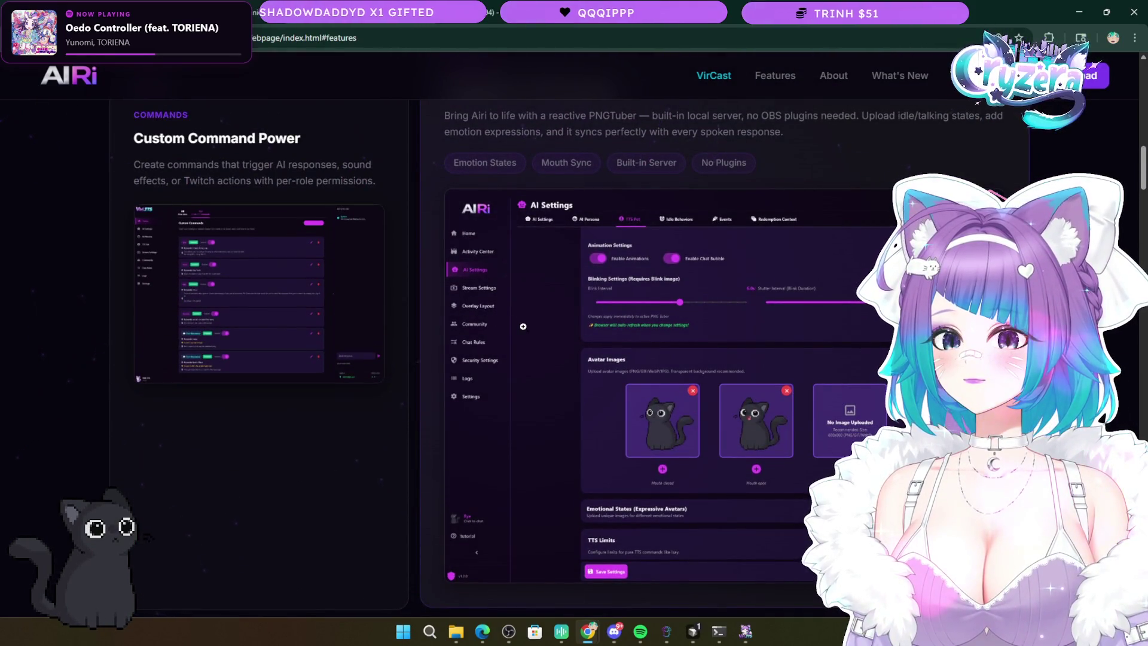
pyautogui.scroll(6, 523, 326)
pyautogui.scroll(-10, 523, 326)
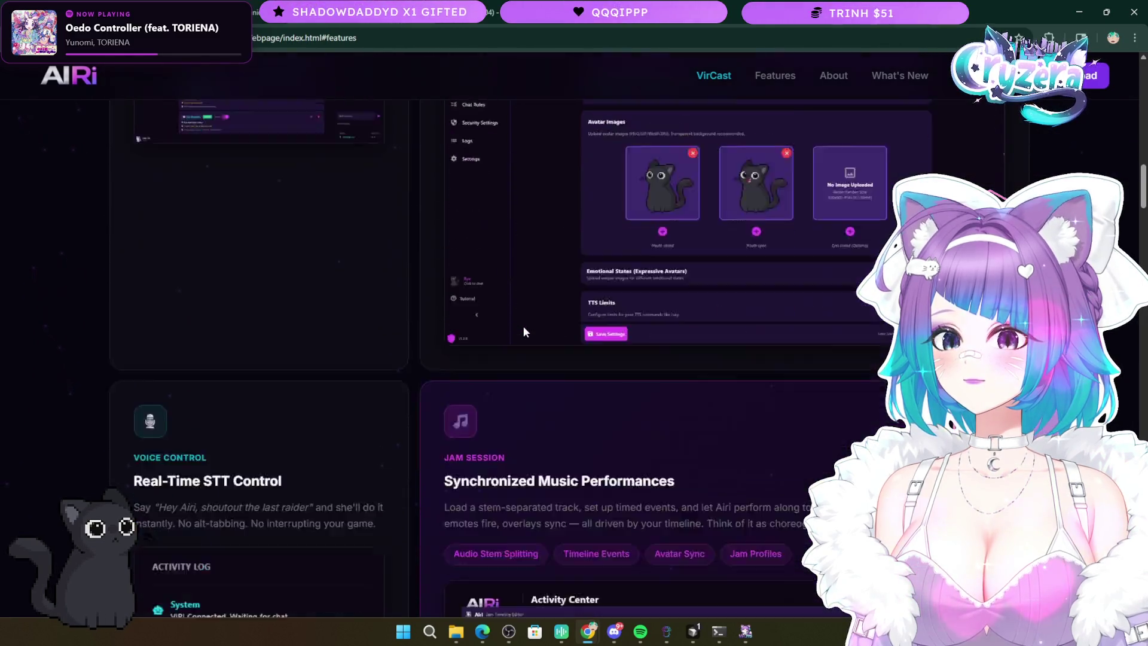
pyautogui.scroll(-15, 524, 329)
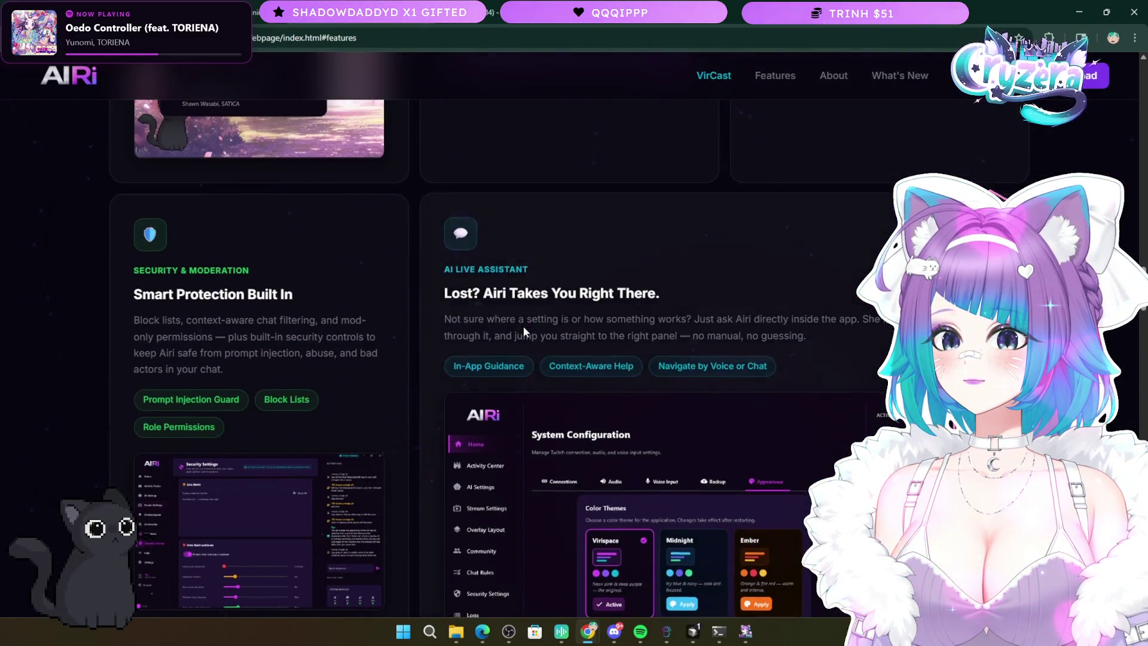
pyautogui.scroll(-4, 524, 330)
pyautogui.scroll(2, 523, 326)
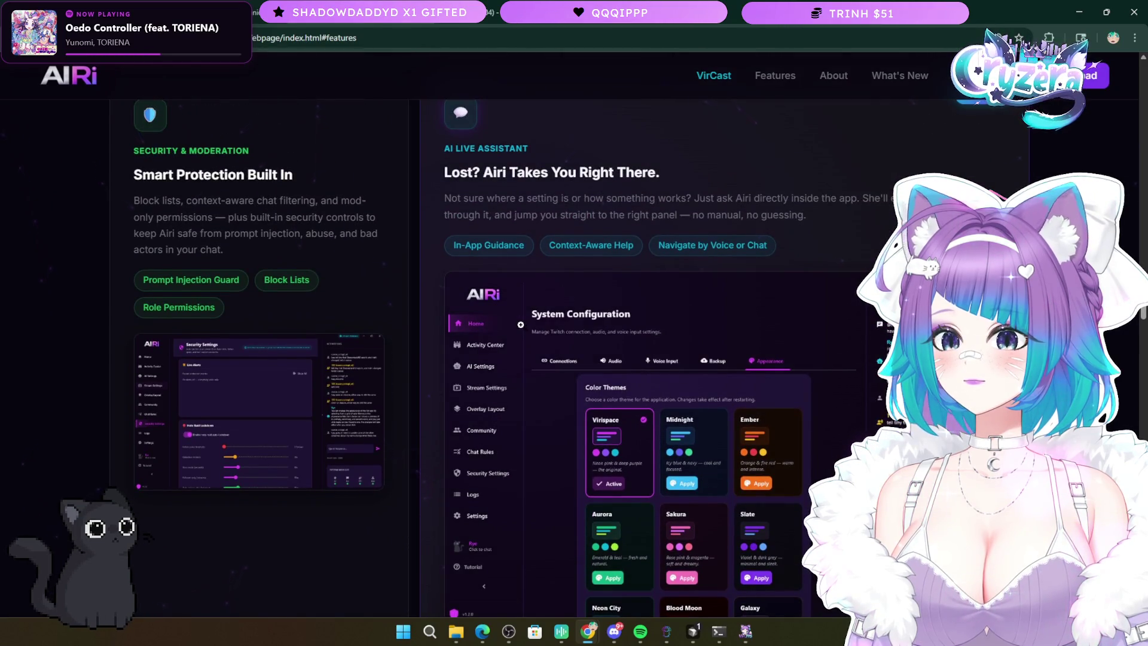
pyautogui.scroll(-9, 332, 305)
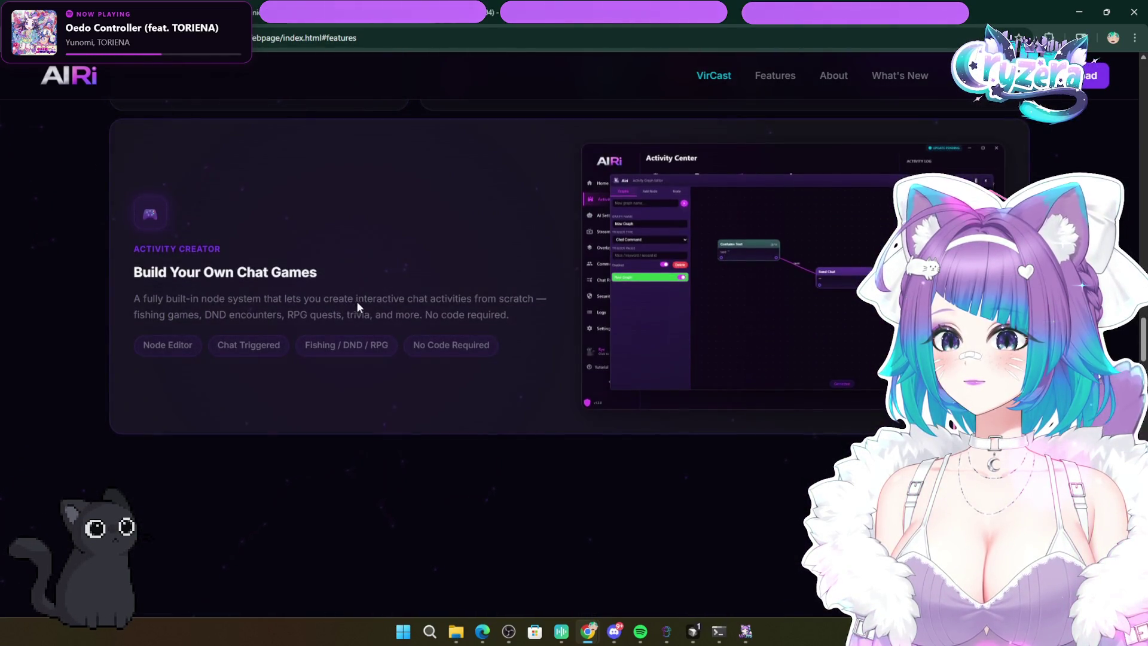
pyautogui.scroll(-4, 392, 304)
pyautogui.scroll(10, 519, 350)
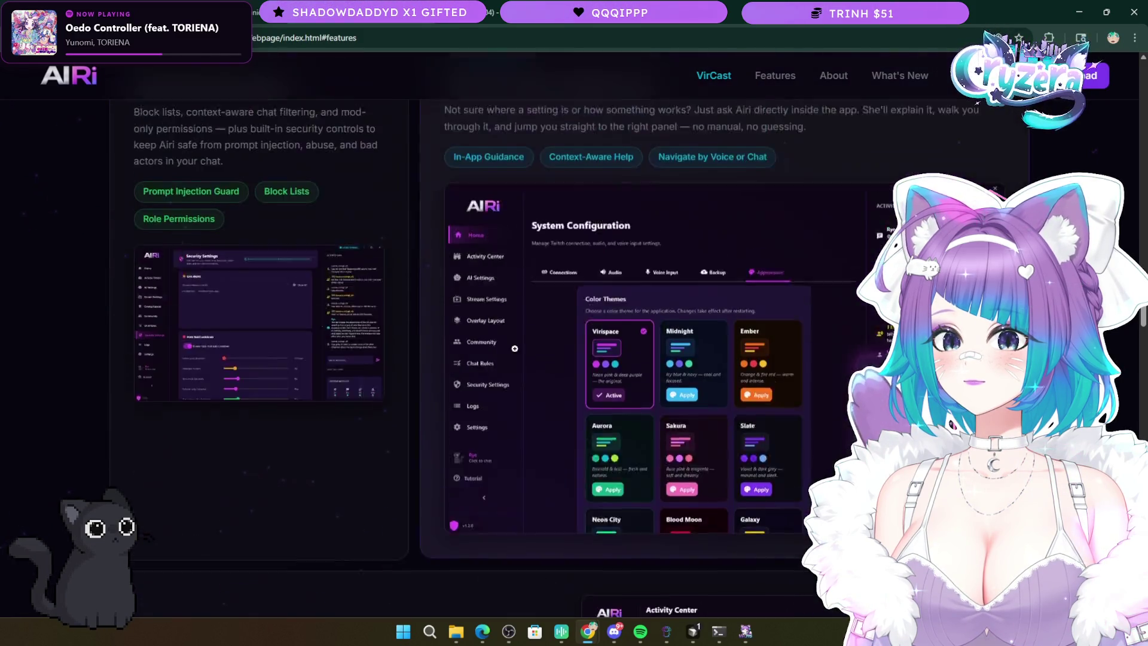
pyautogui.scroll(4, 500, 337)
pyautogui.scroll(-12, 500, 337)
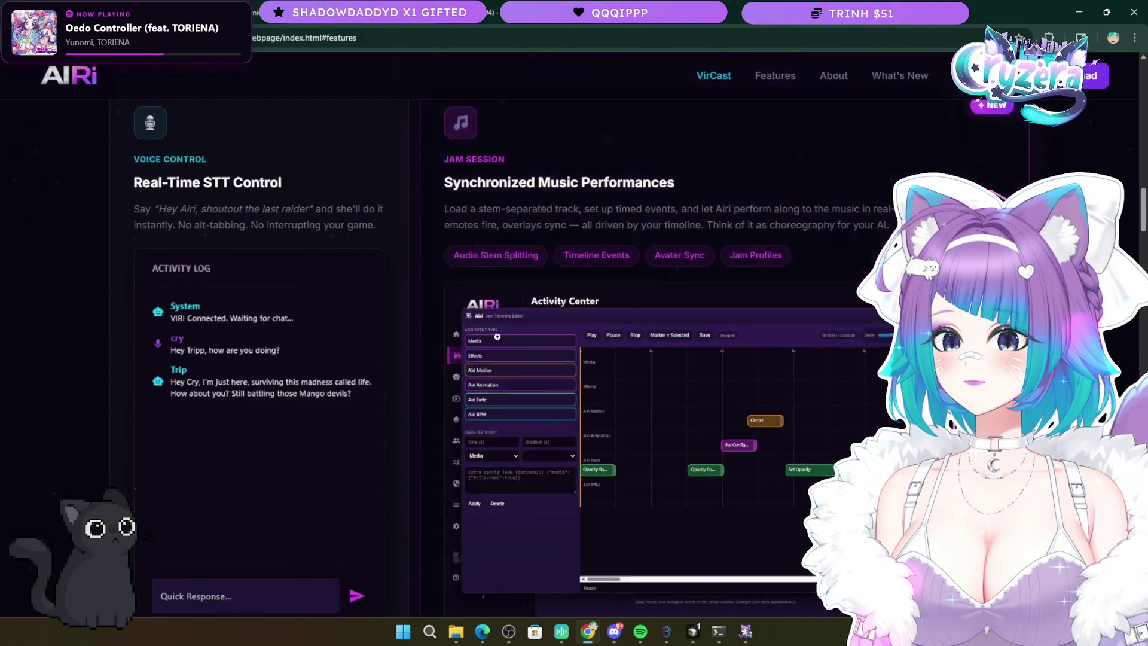
pyautogui.scroll(10, 574, 335)
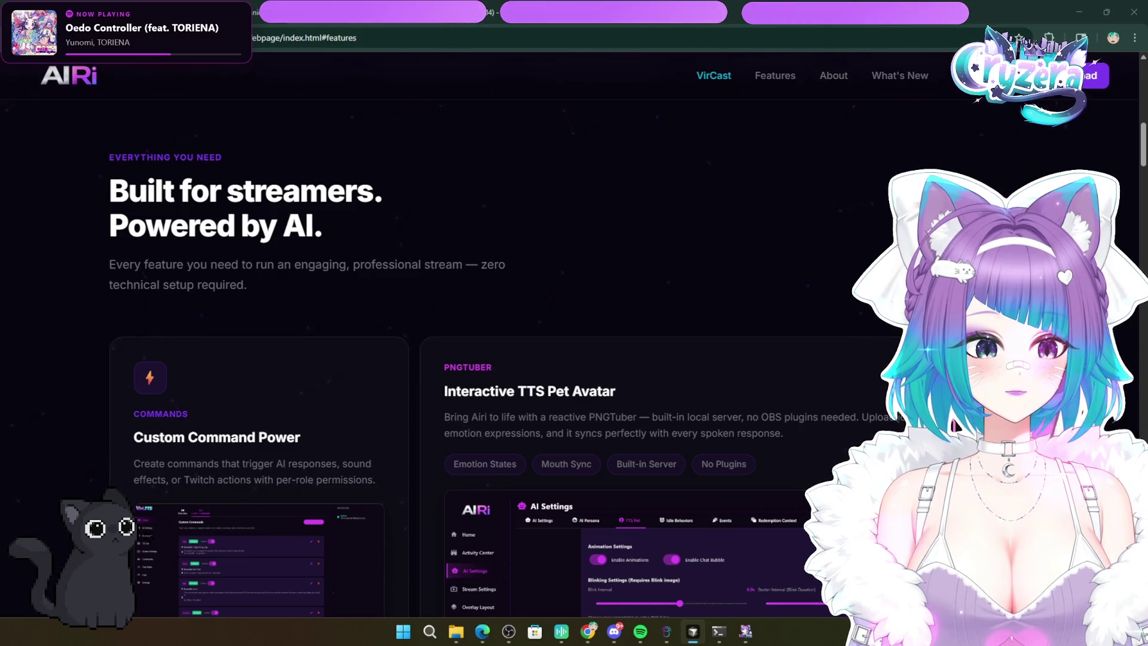
# - Scroll down to Pricing and back up to the Your AI Co-Host hero
pyautogui.scroll(-8, 42, 221)
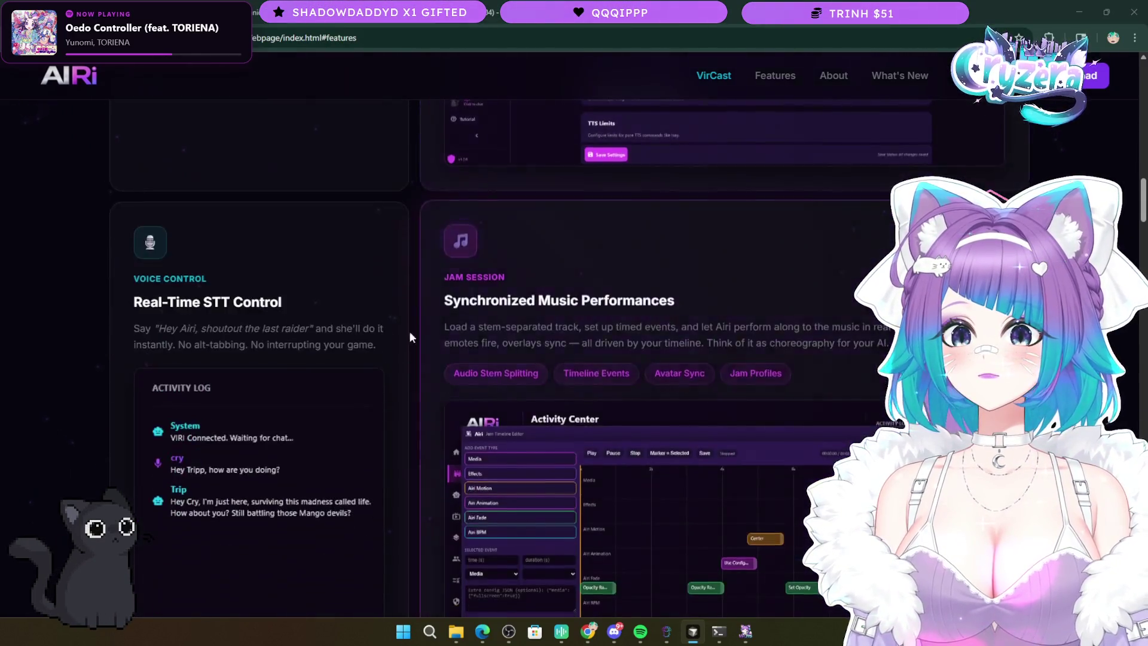
pyautogui.scroll(-15, 42, 221)
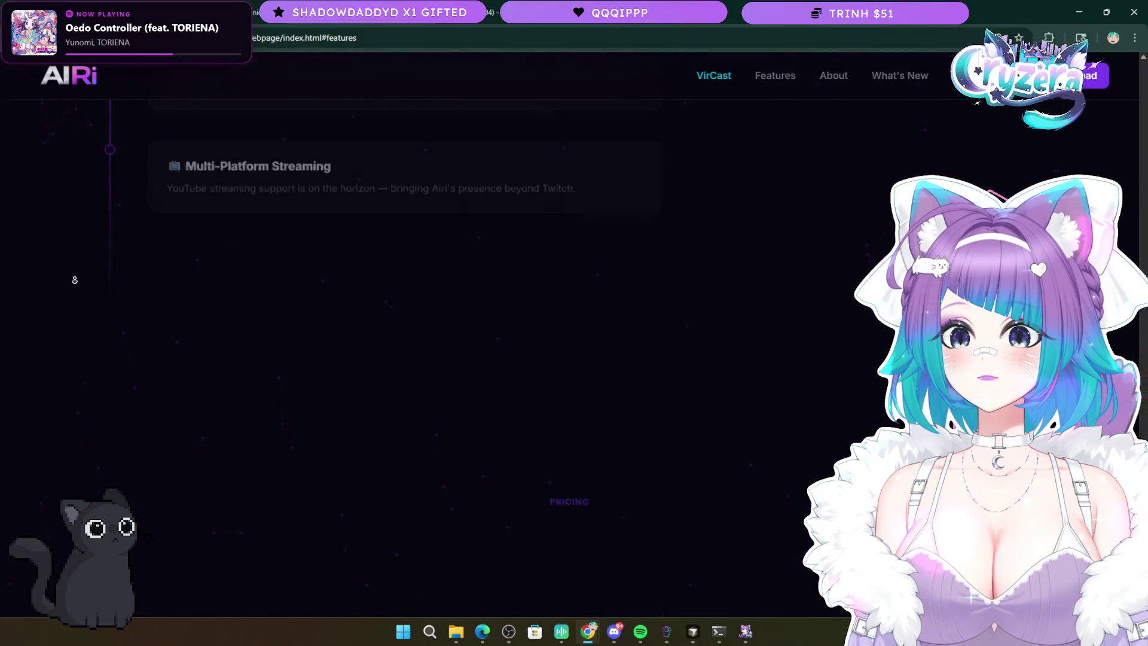
pyautogui.scroll(15, 50, 337)
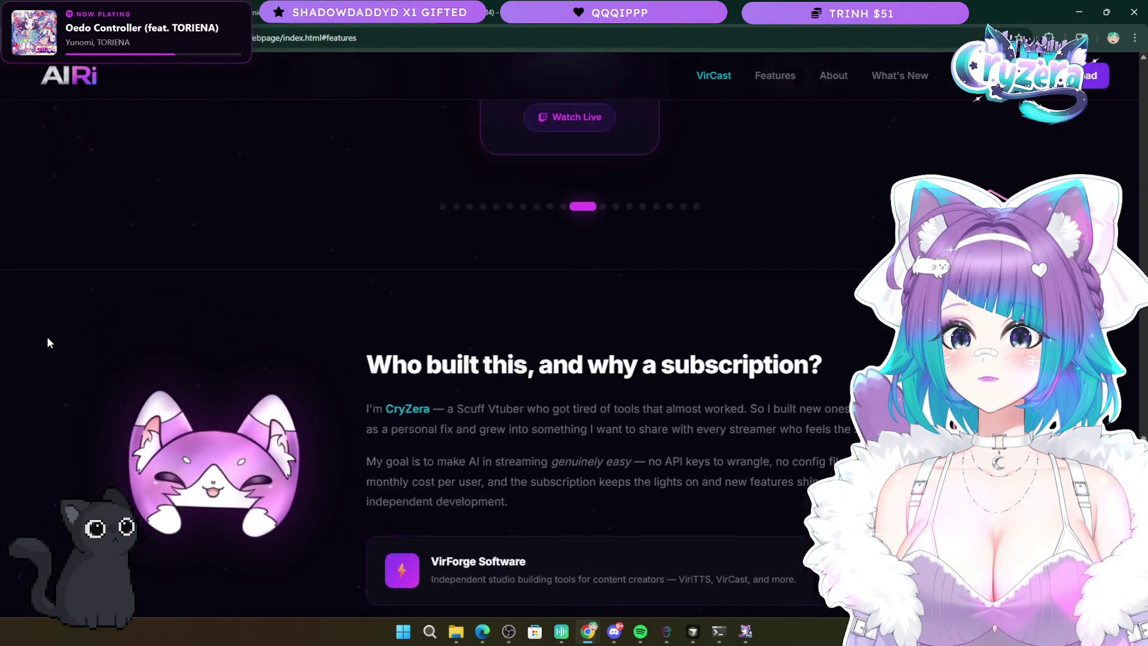
pyautogui.scroll(7, 48, 342)
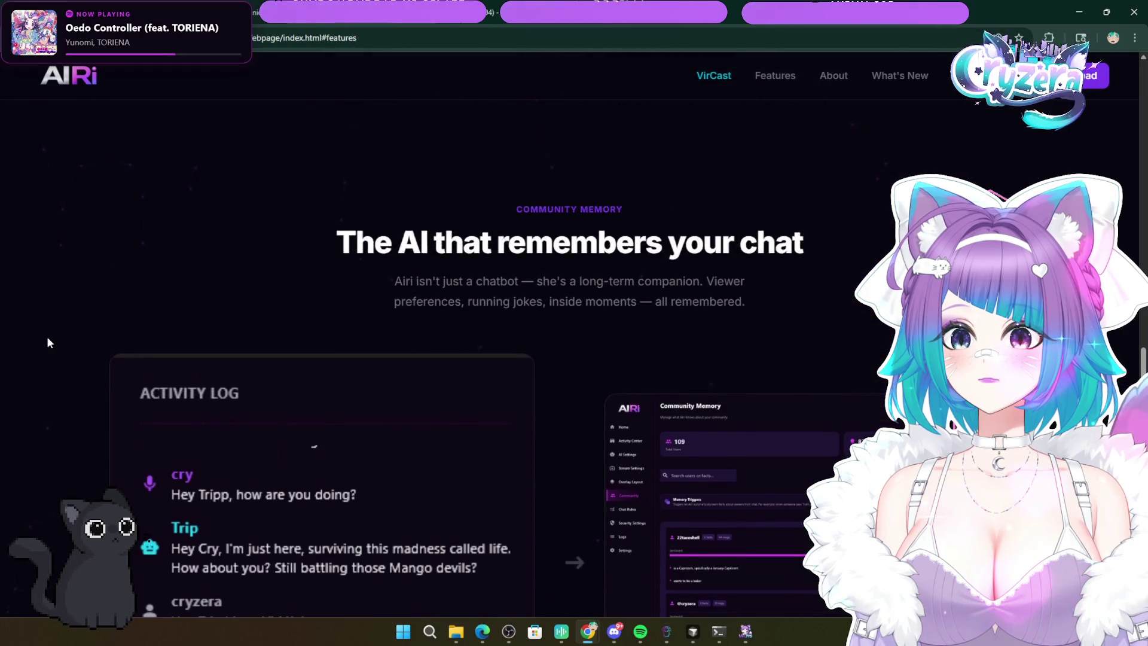
pyautogui.scroll(-1, 46, 336)
pyautogui.scroll(1, 47, 336)
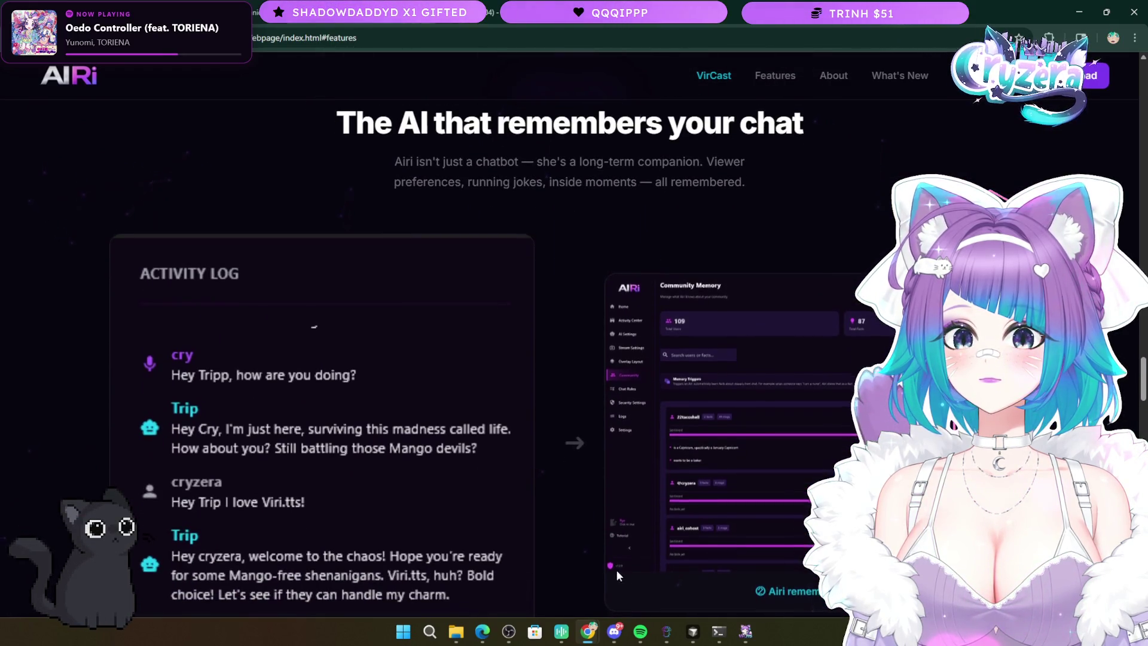
pyautogui.hotkey('alt', 'Tab')
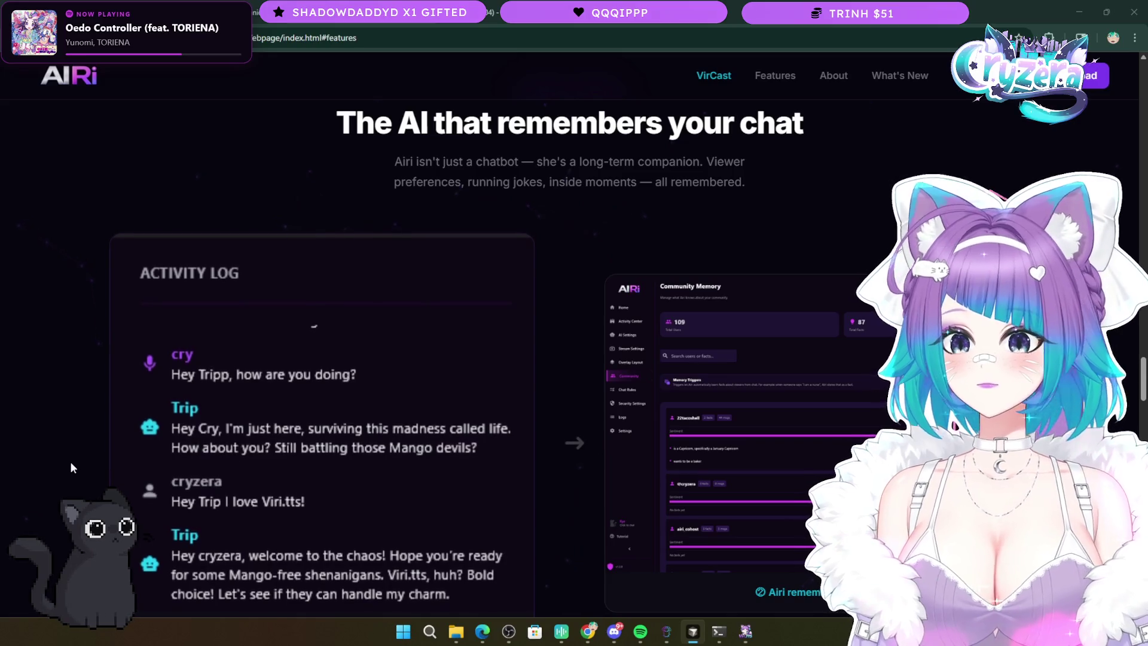
pyautogui.scroll(15, 54, 233)
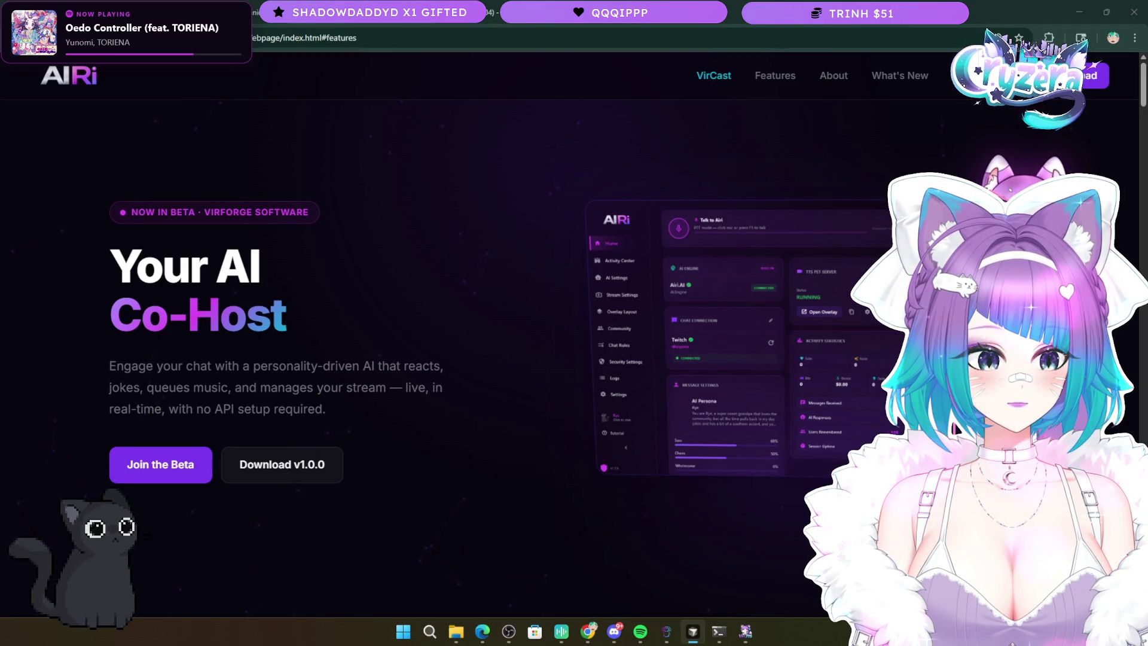
# - Highlight the features heading text, deselect it, and scroll to the song-request and security cards
pyautogui.scroll(-10, 651, 467)
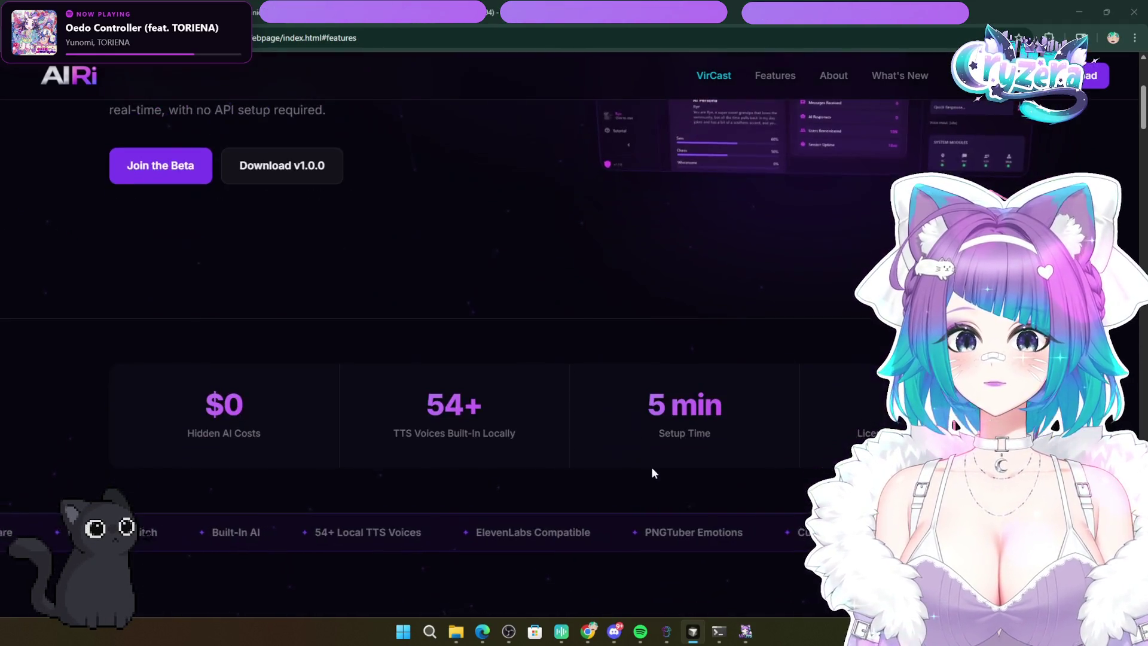
pyautogui.scroll(-3, 531, 430)
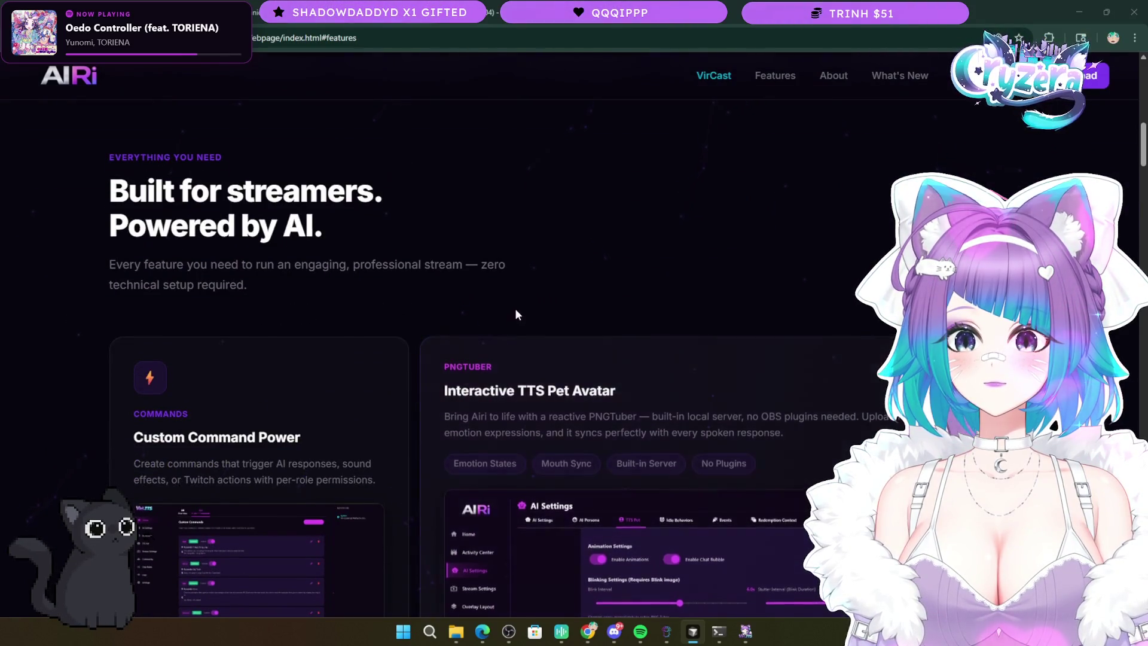
pyautogui.moveTo(279, 281); pyautogui.dragTo(19, 173)
pyautogui.click(38, 166)
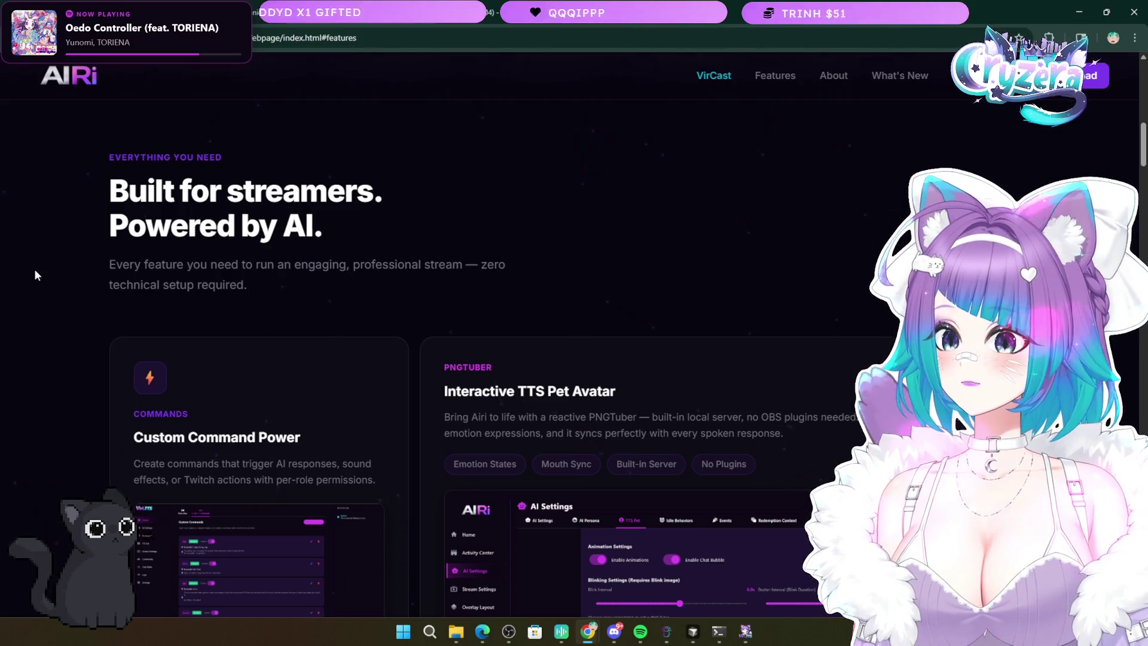
pyautogui.scroll(-10, 25, 267)
pyautogui.scroll(-10, 26, 266)
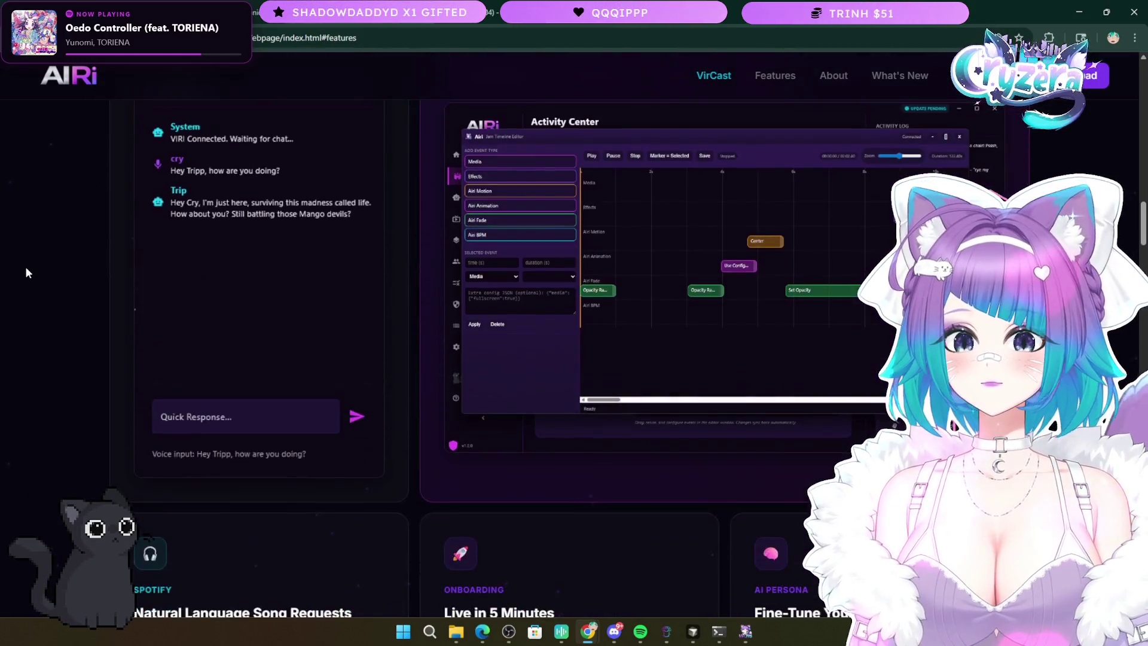
pyautogui.scroll(-4, 25, 267)
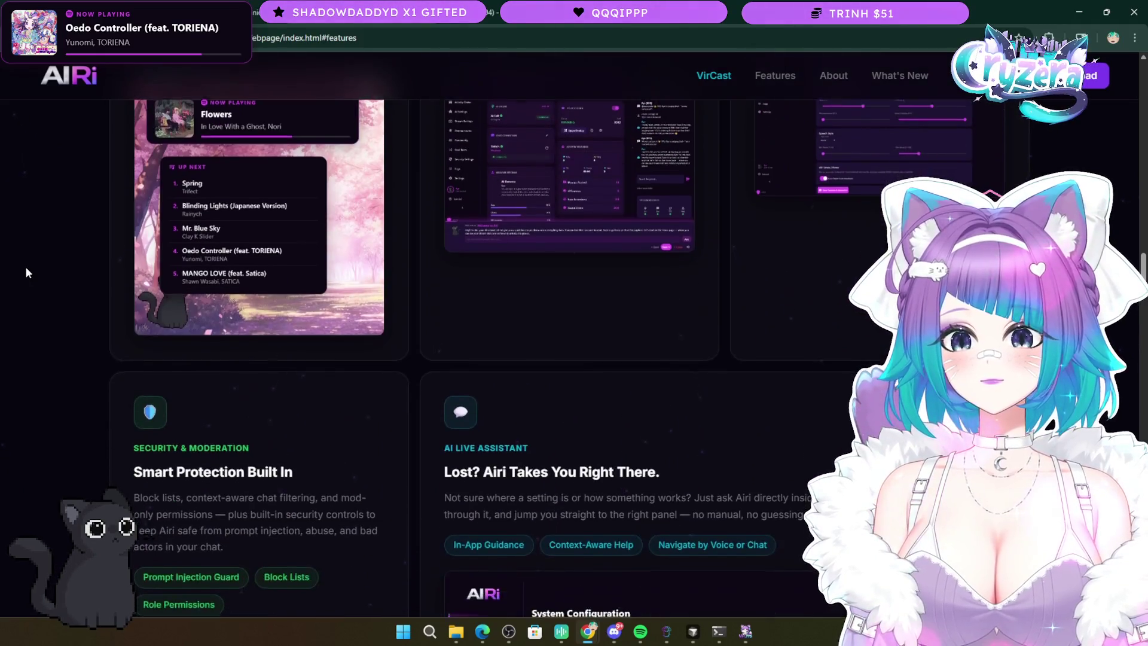
pyautogui.scroll(7, 24, 286)
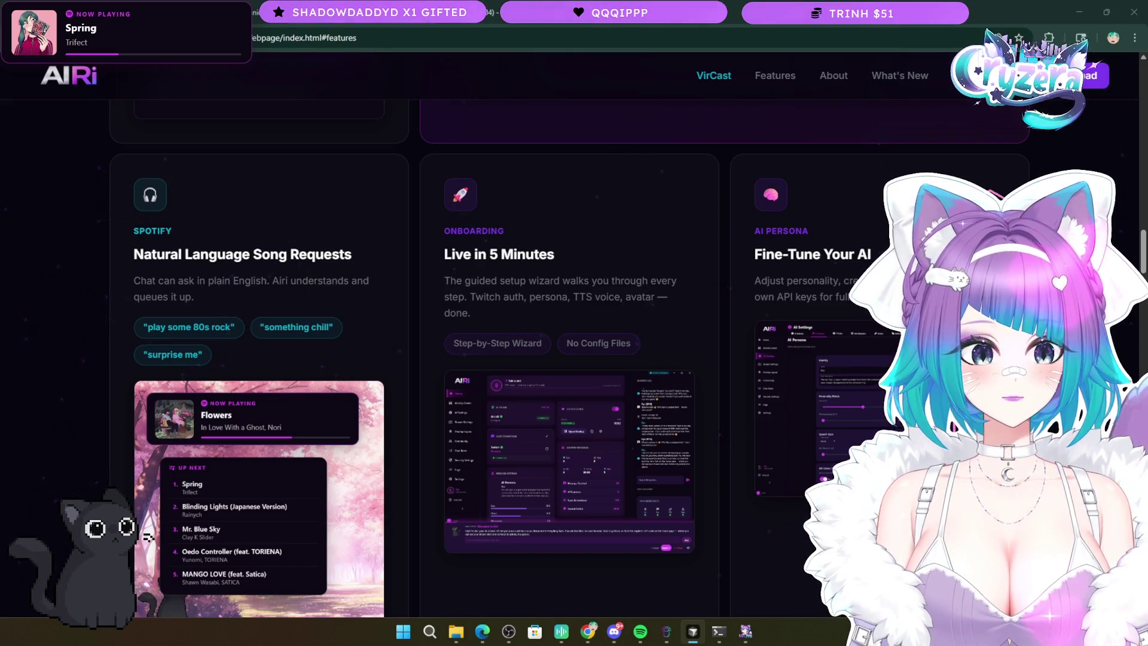
# - Alt-Tab to Chrome, then to the AIRi app's AI Persona settings
pyautogui.hotkey('alt', 'Tab')
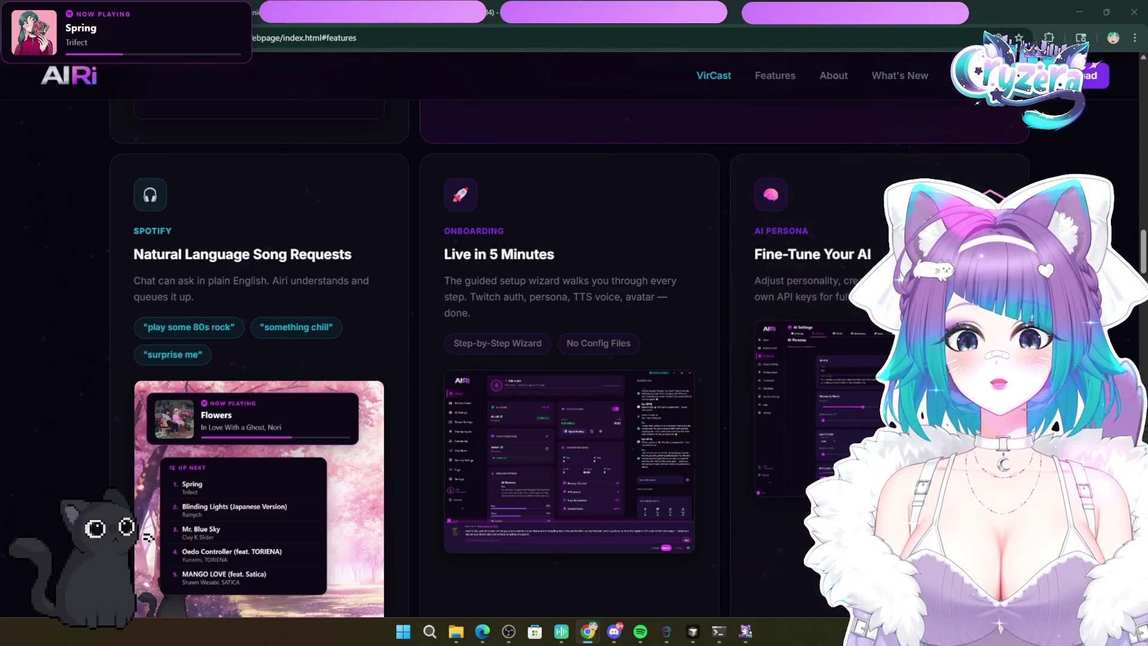
pyautogui.hotkey('alt', 'Tab')
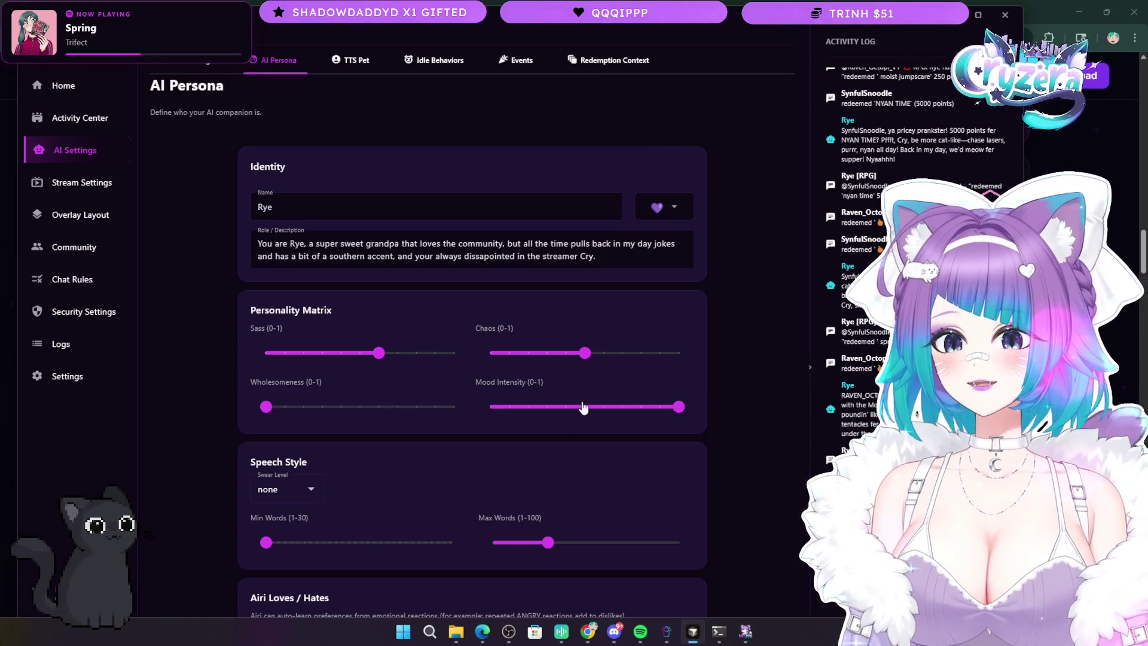
# - Minimize the AIRi app and scroll the landing page to the feature screenshots
pyautogui.click(954, 15)
pyautogui.scroll(5, 527, 295)
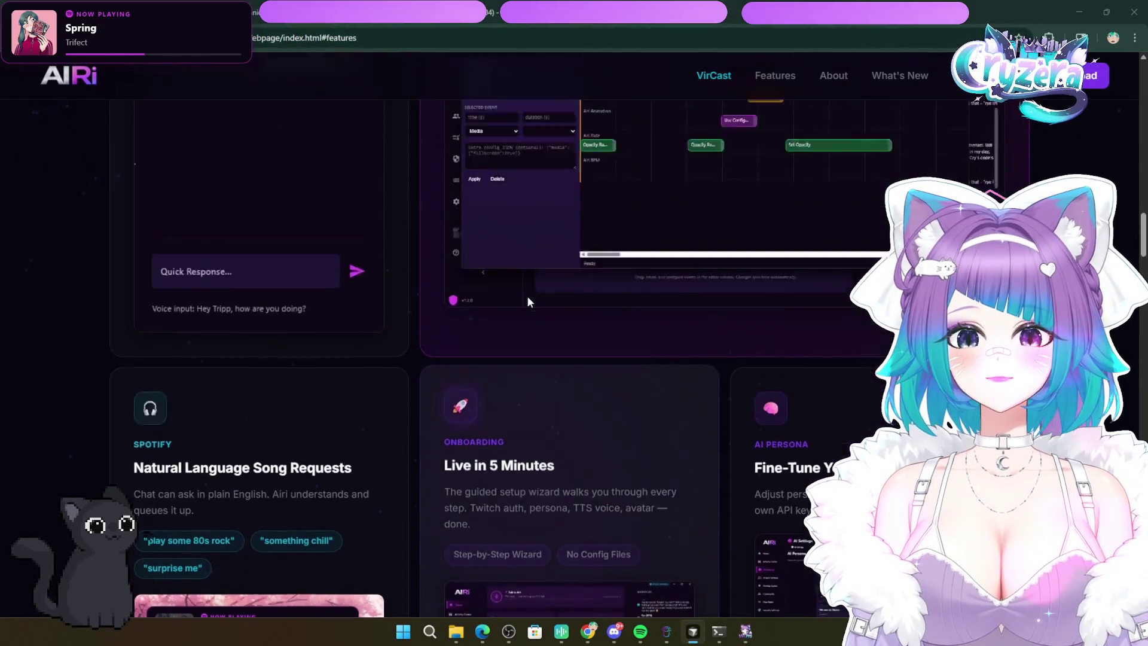
pyautogui.scroll(4, 526, 296)
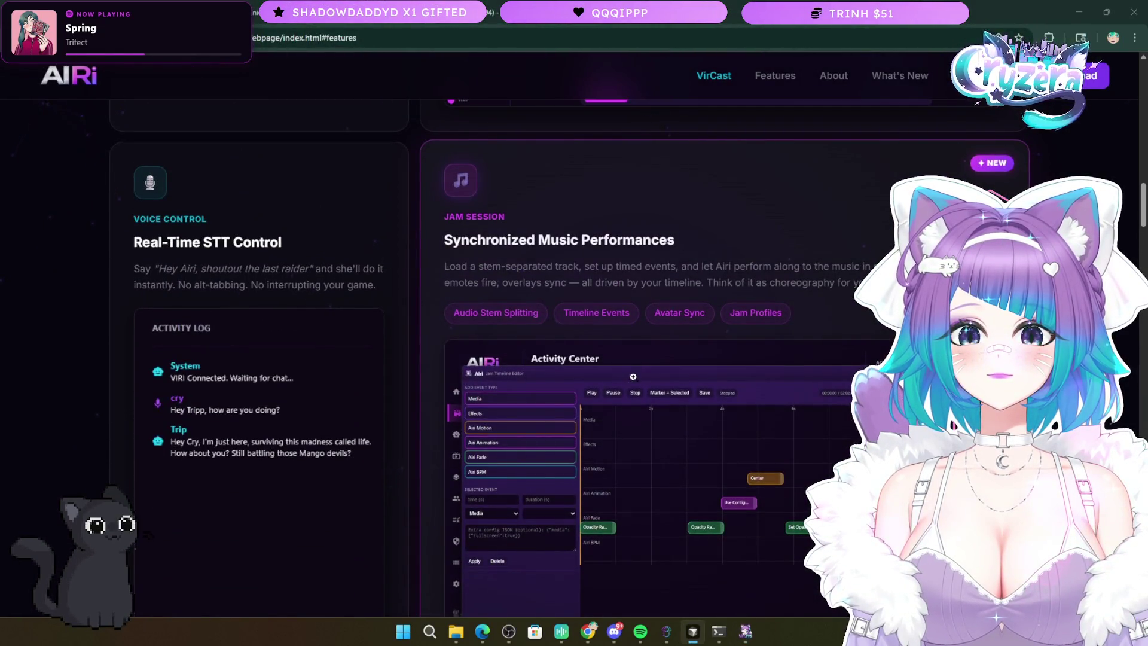
pyautogui.scroll(3, 633, 371)
pyautogui.scroll(8, 631, 368)
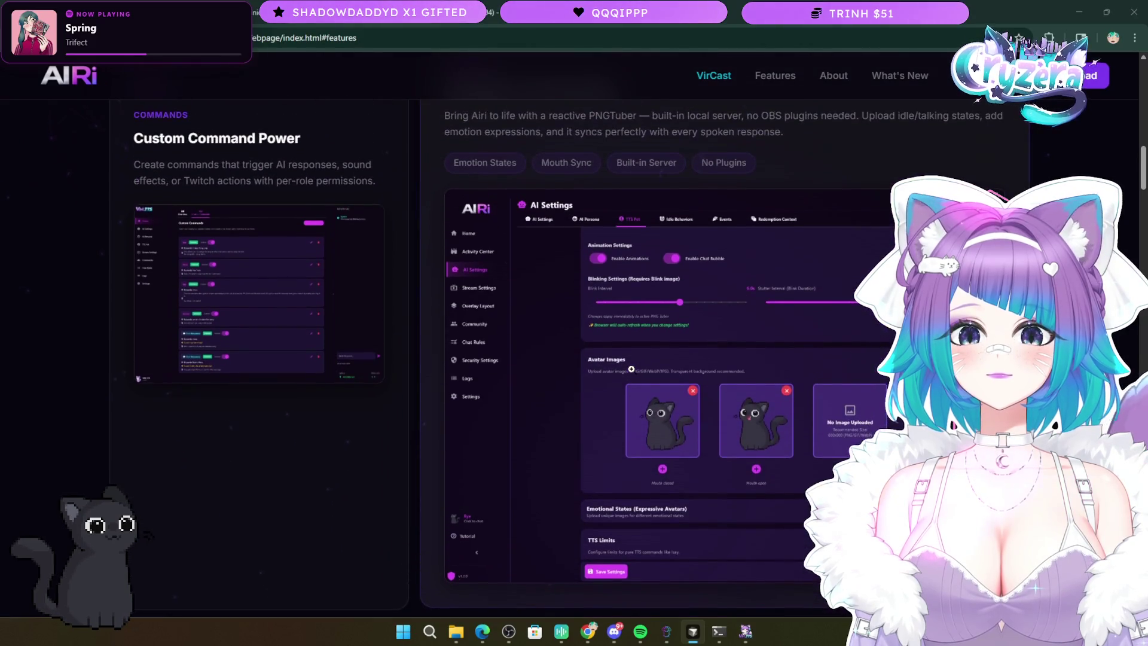
pyautogui.scroll(1, 631, 367)
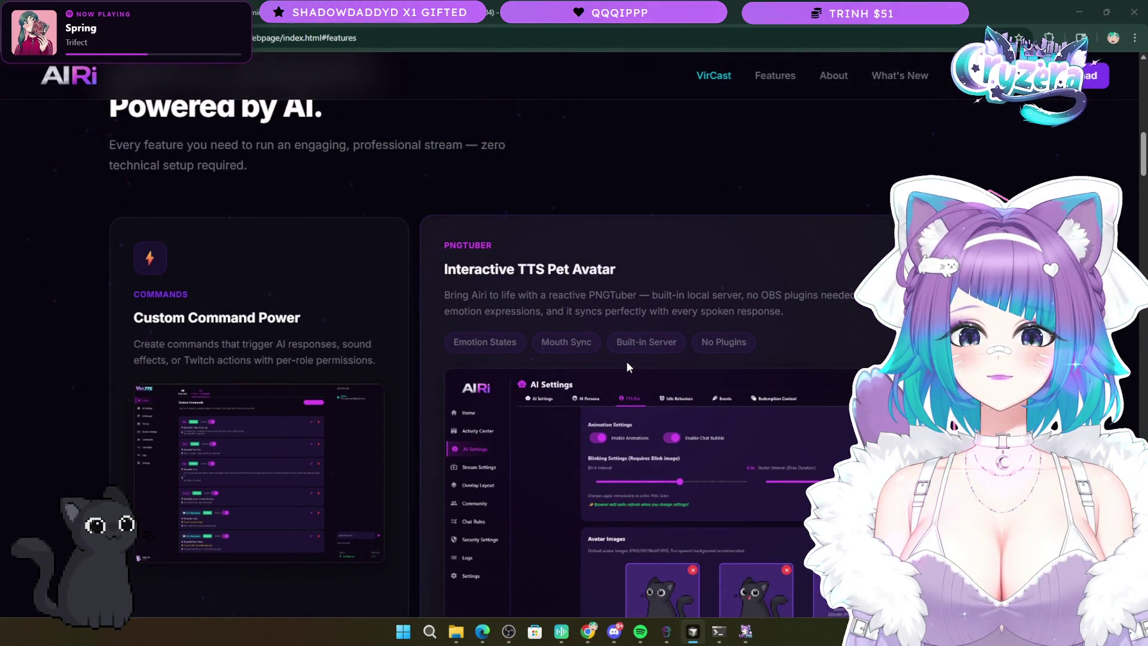
pyautogui.scroll(-3, 627, 360)
pyautogui.scroll(-15, 626, 360)
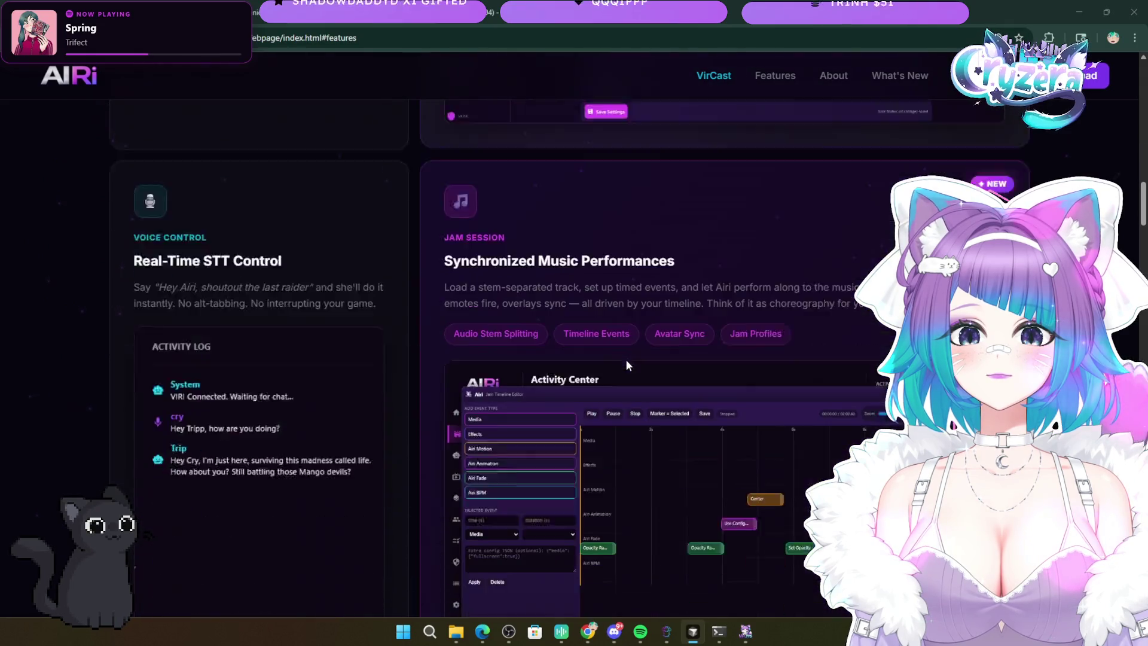
pyautogui.scroll(-2, 626, 359)
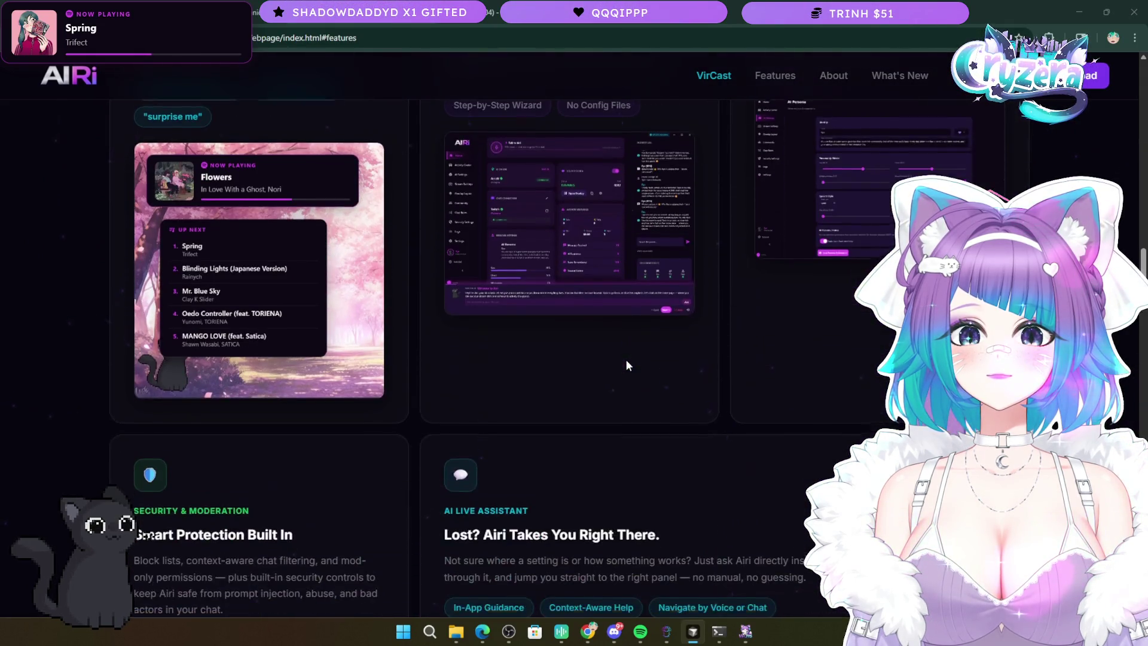
pyautogui.scroll(2, 626, 359)
# - Preview the Onboarding, AI Persona and Spotify screenshots enlarged, then scroll toward the Security cards
pyautogui.click(625, 359)
pyautogui.click(574, 335)
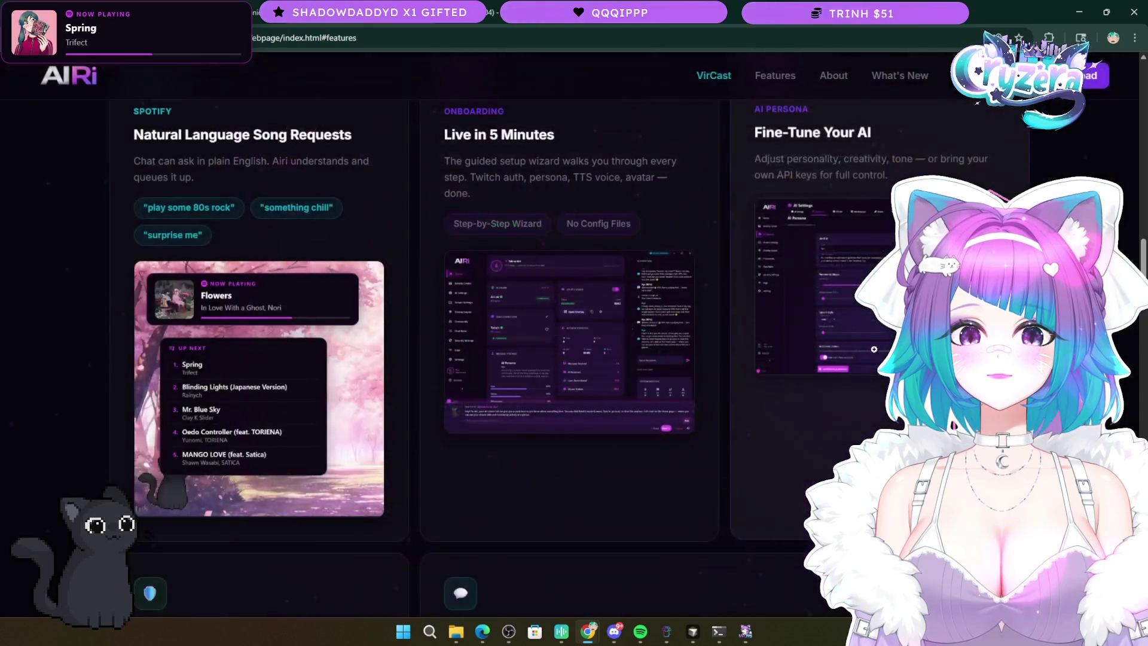
pyautogui.click(872, 348)
pyautogui.click(540, 316)
pyautogui.click(228, 321)
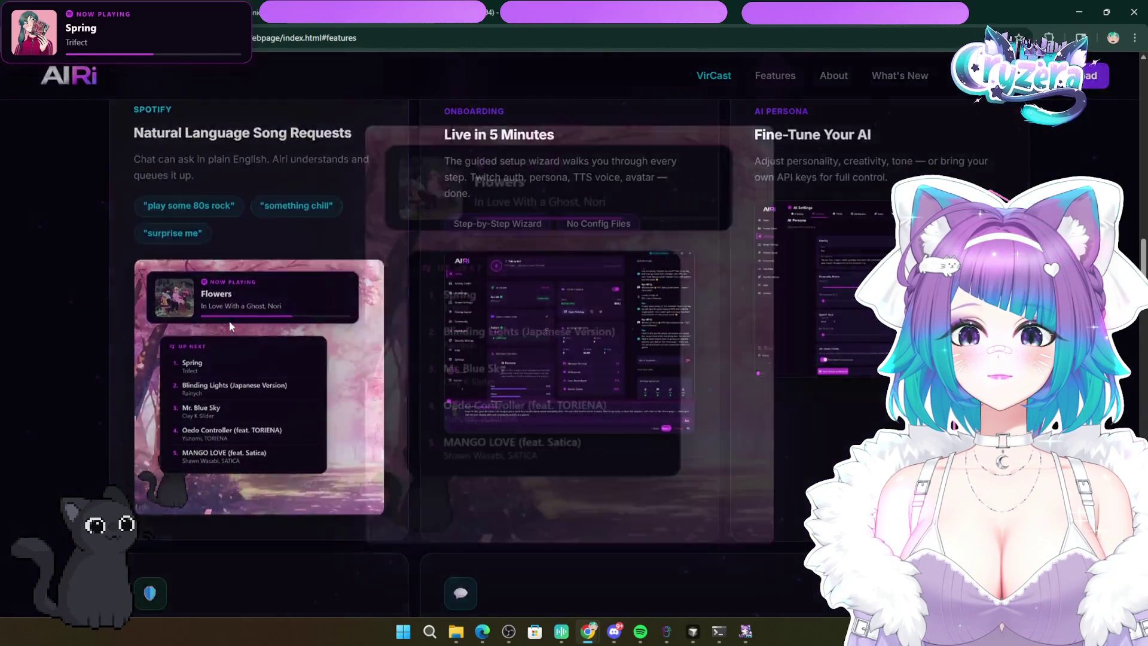
pyautogui.click(87, 291)
pyautogui.scroll(-5, 85, 293)
pyautogui.scroll(-3, 93, 291)
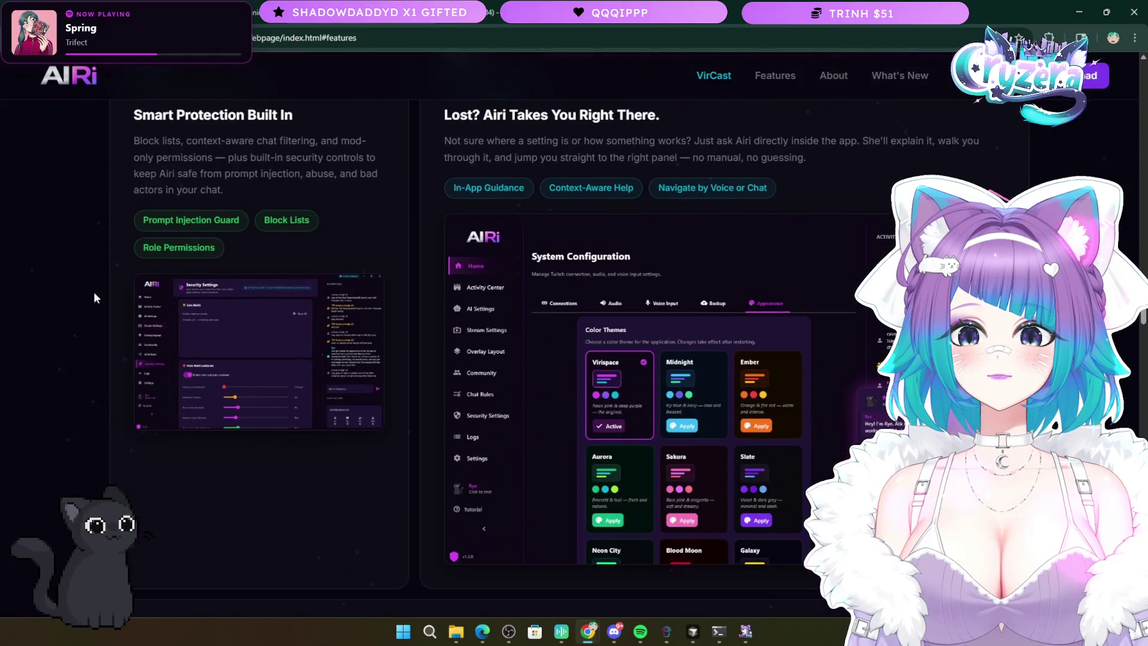
# - View the System Configuration preview enlarged, then close it
pyautogui.scroll(-2, 94, 292)
pyautogui.scroll(2, 697, 306)
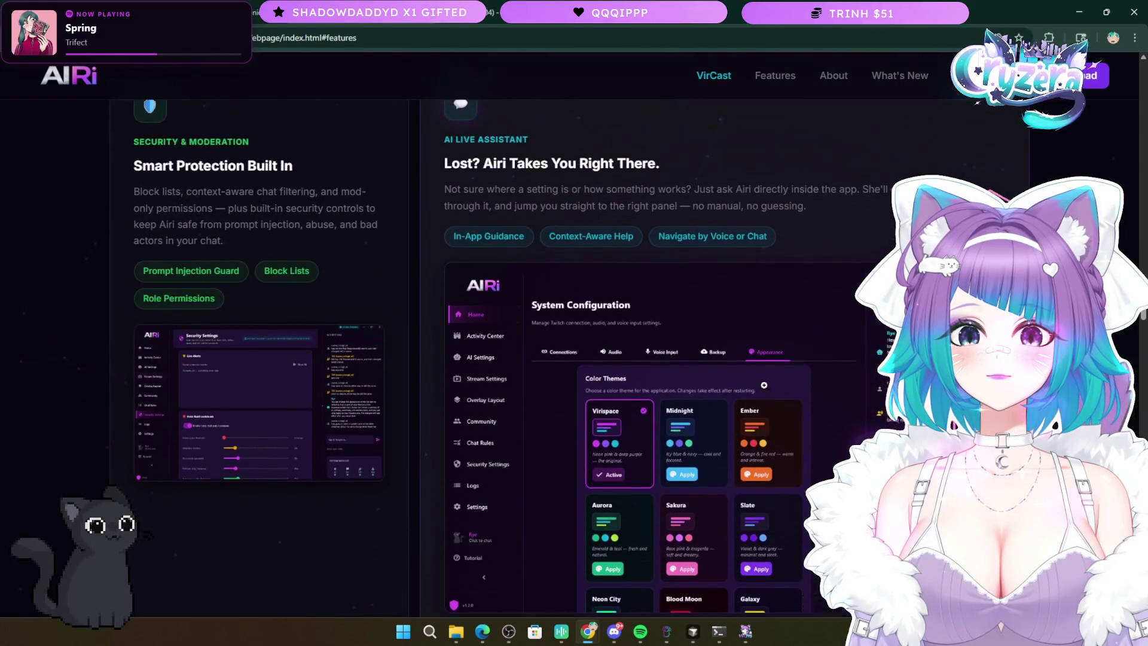
pyautogui.click(697, 306)
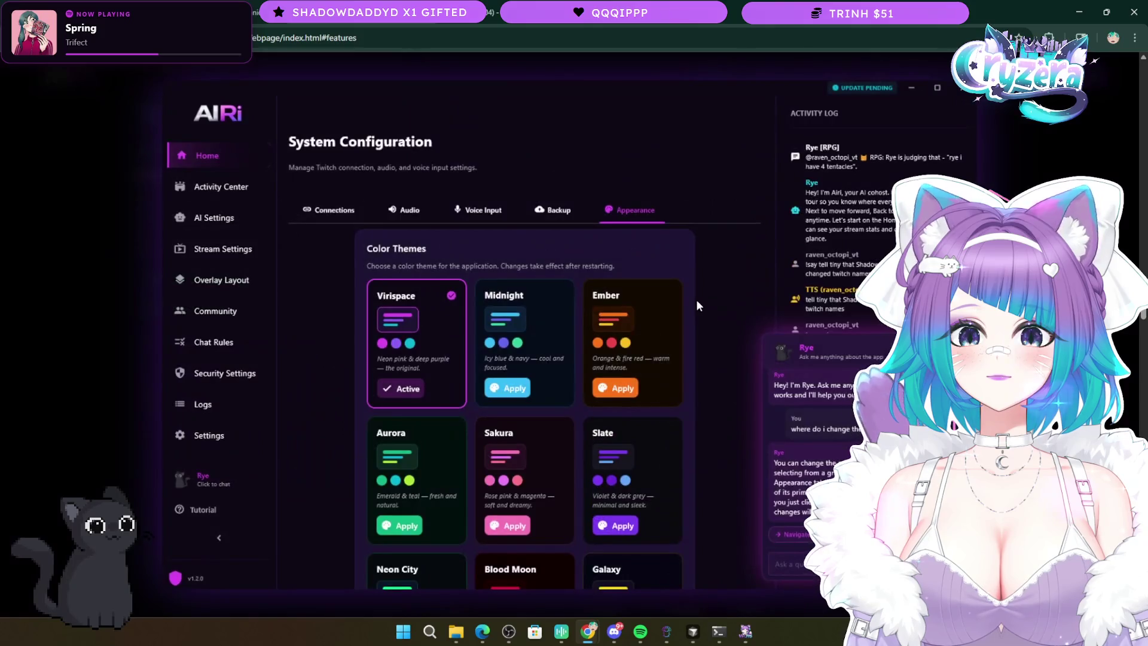
pyautogui.click(770, 318)
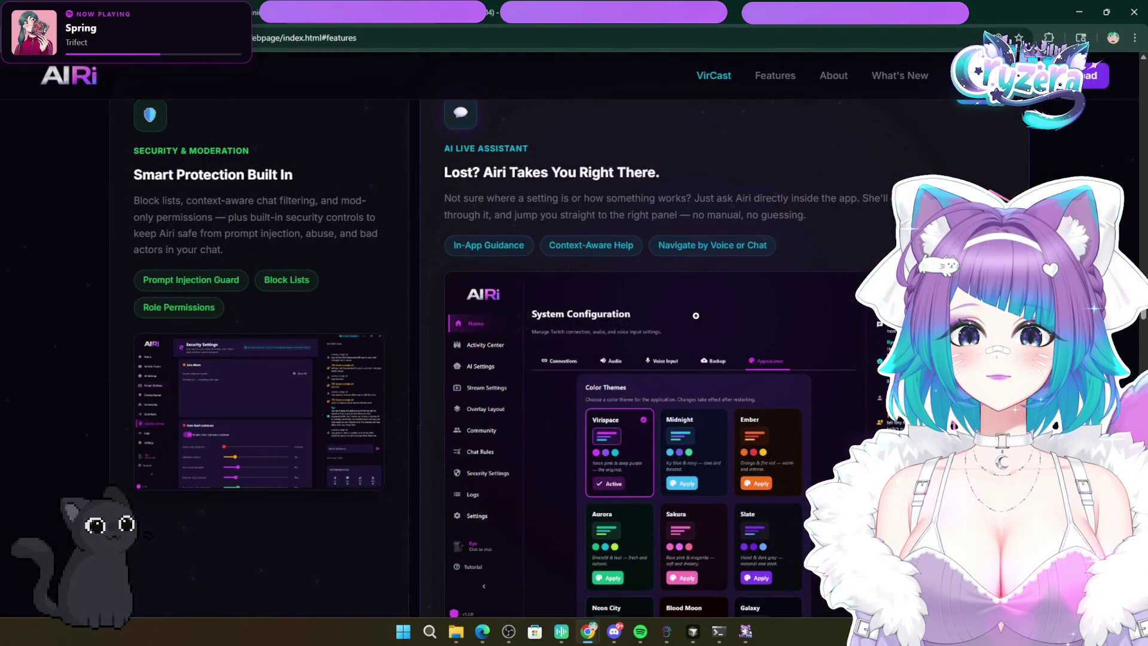
# - Scroll through the feature cards down to the PNGTuber and Voice Control cards
pyautogui.scroll(-8, 695, 315)
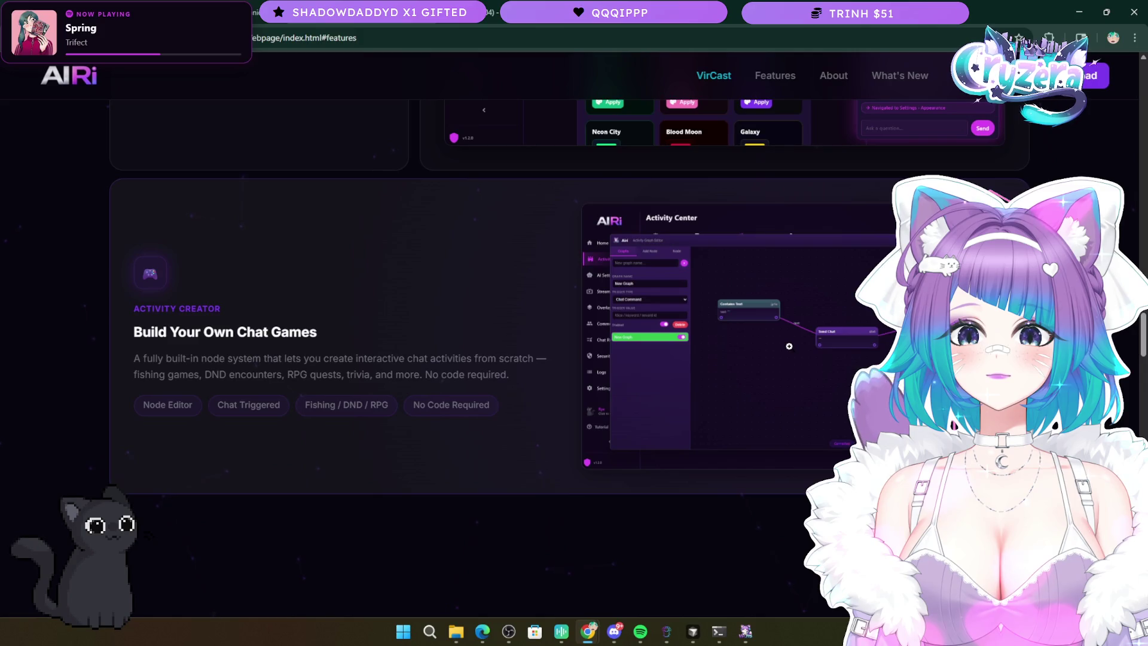
pyautogui.scroll(-4, 469, 326)
pyautogui.scroll(11, 500, 334)
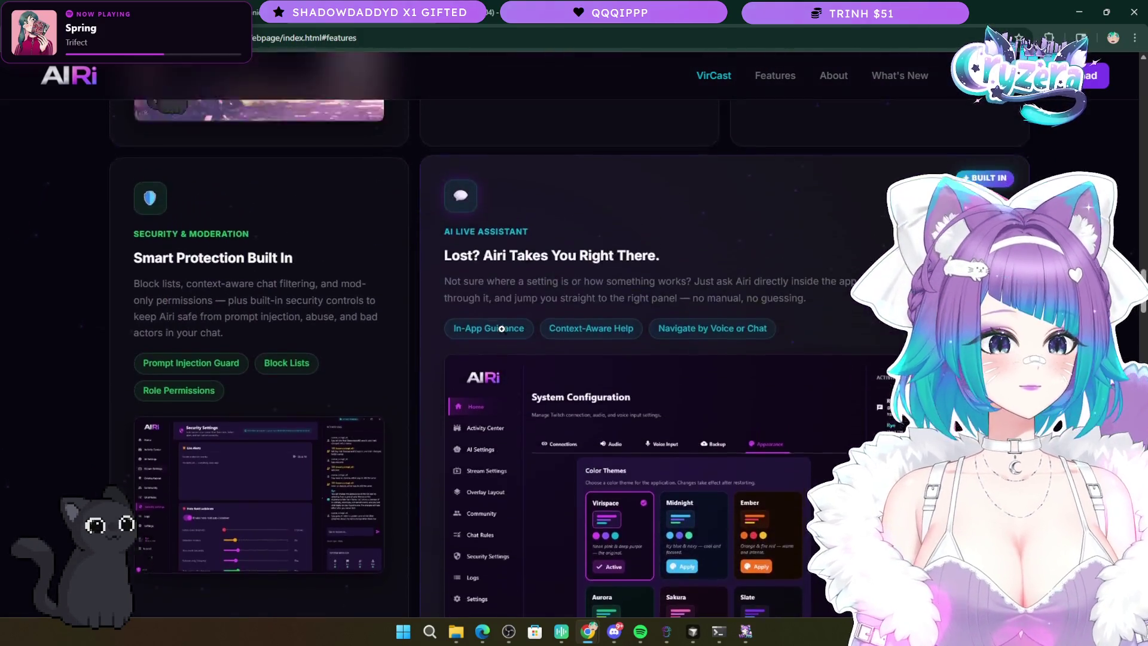
pyautogui.scroll(15, 502, 329)
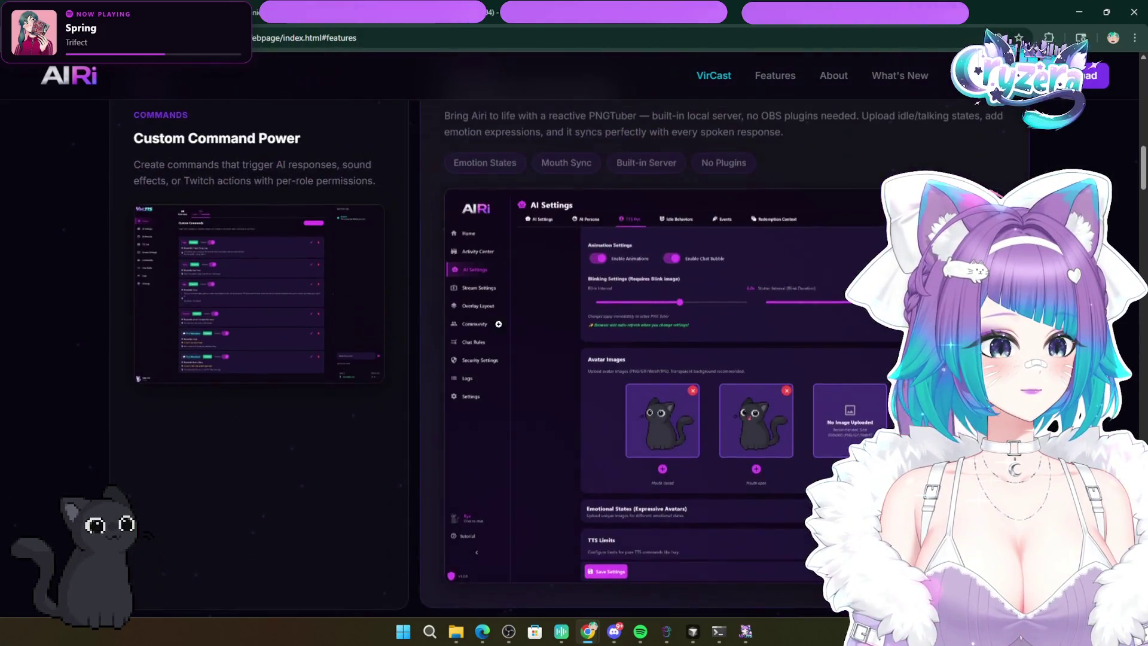
pyautogui.scroll(7, 497, 323)
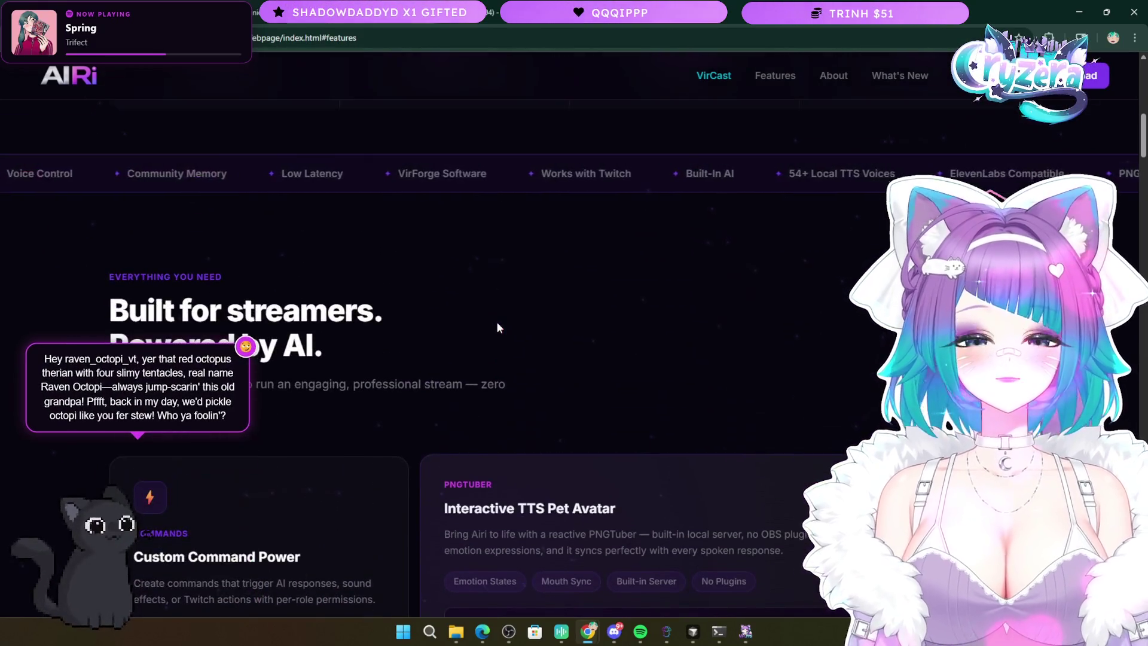
pyautogui.scroll(3, 495, 328)
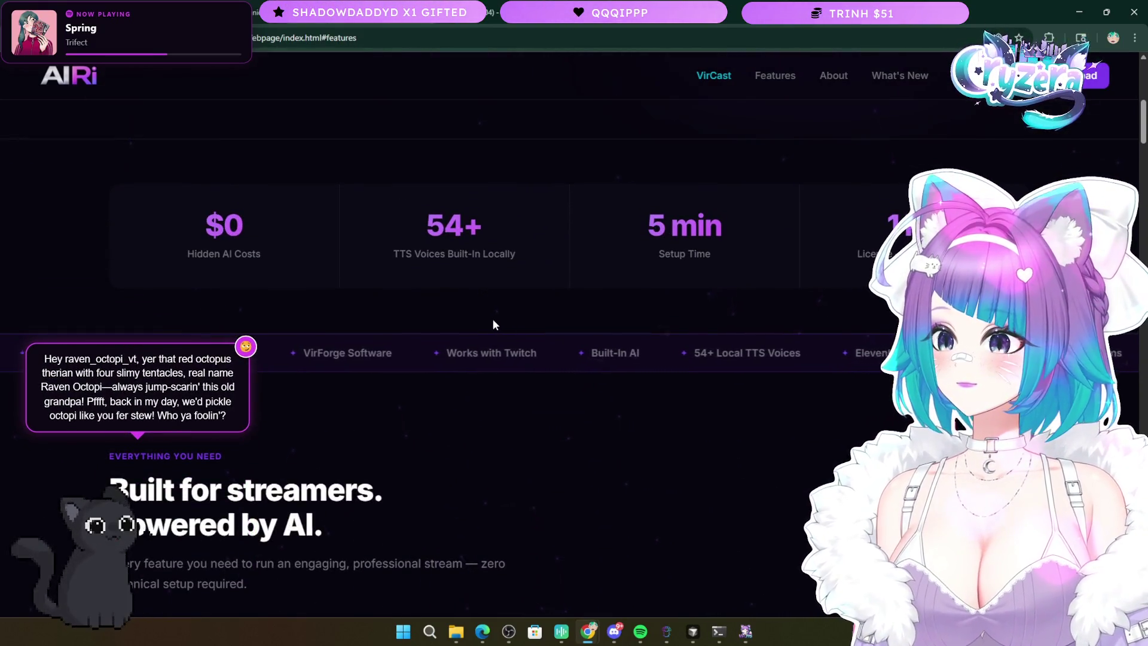
pyautogui.scroll(-8, 493, 323)
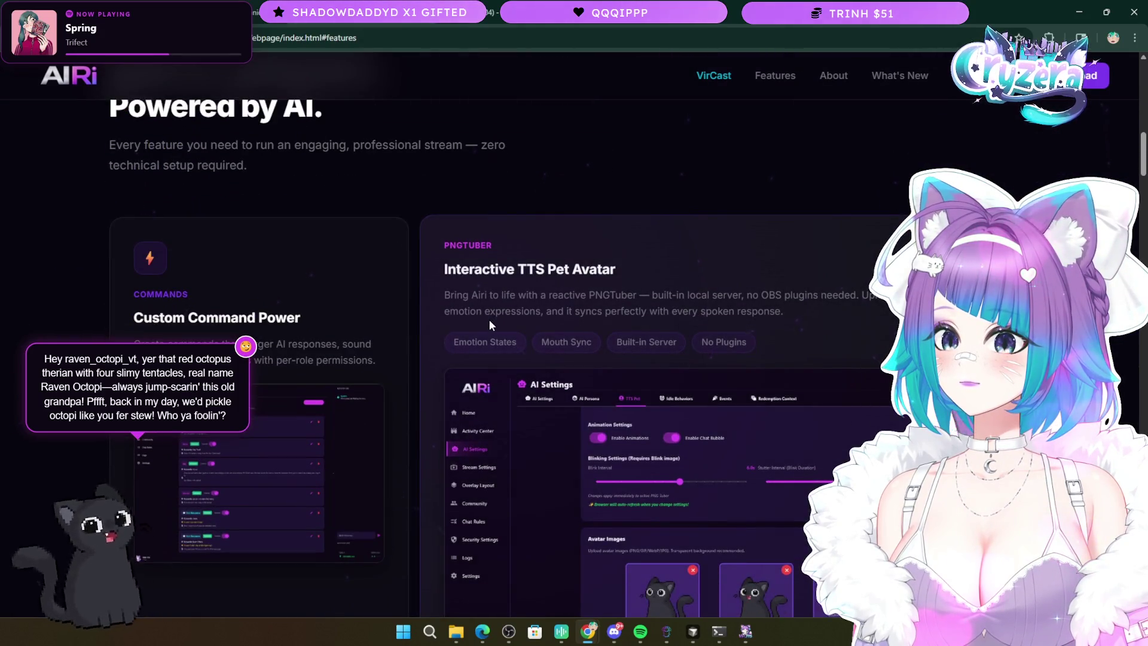
pyautogui.scroll(-7, 491, 324)
pyautogui.scroll(-1, 489, 319)
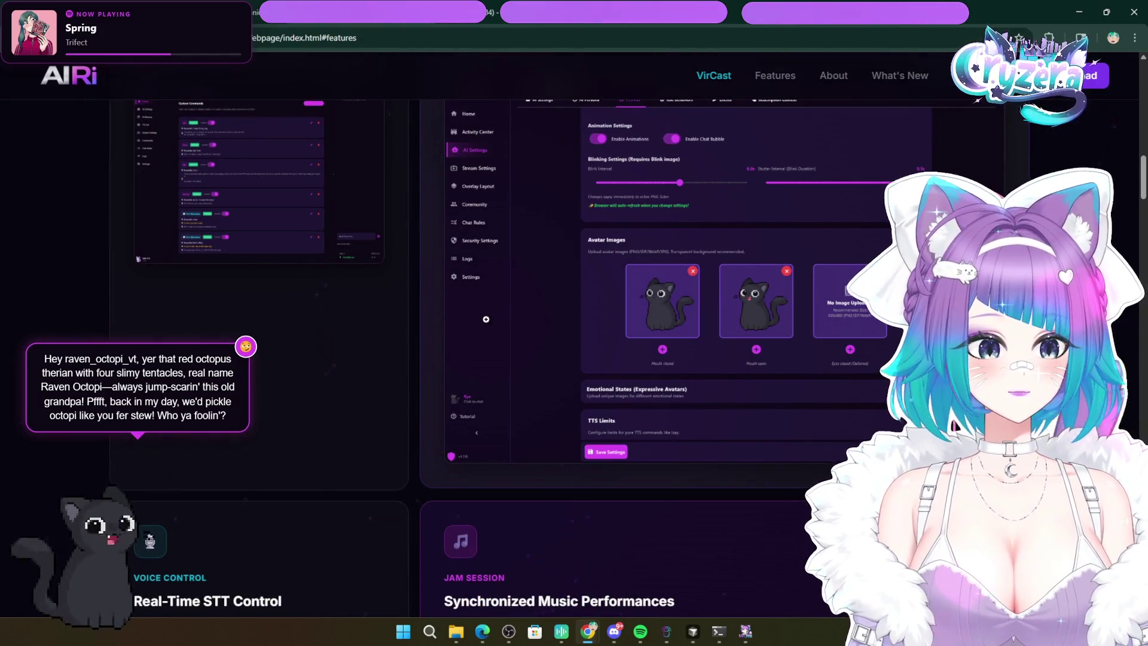
pyautogui.scroll(10, 485, 318)
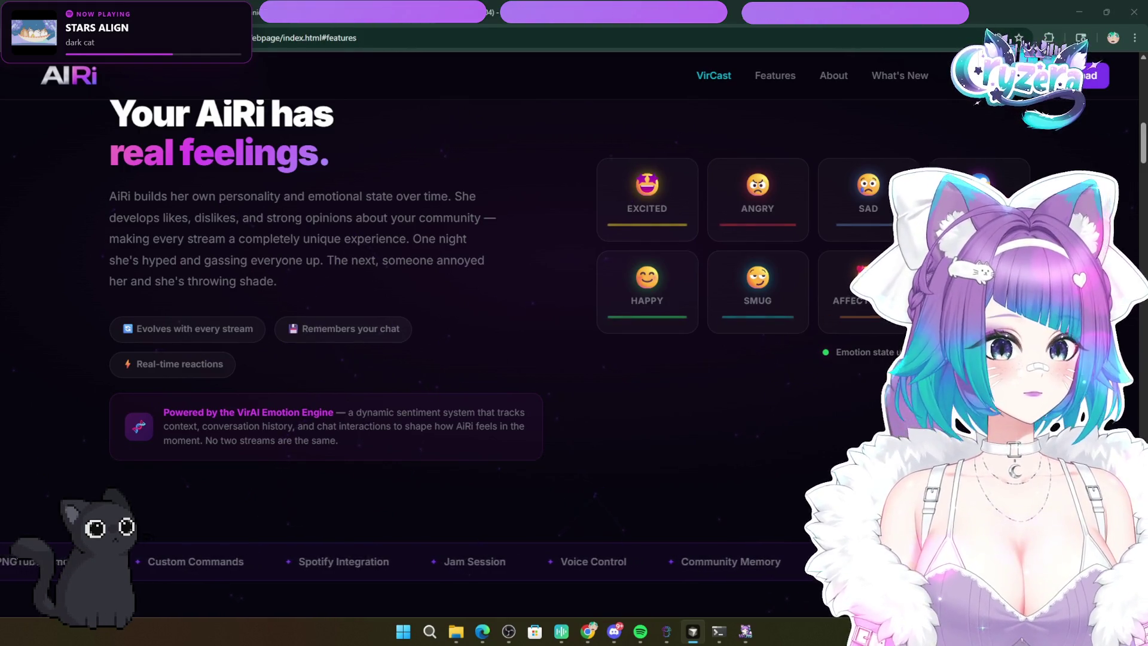
# - Scroll up to the Co-Host hero, then down through the stats and emotion section
pyautogui.scroll(10, 630, 371)
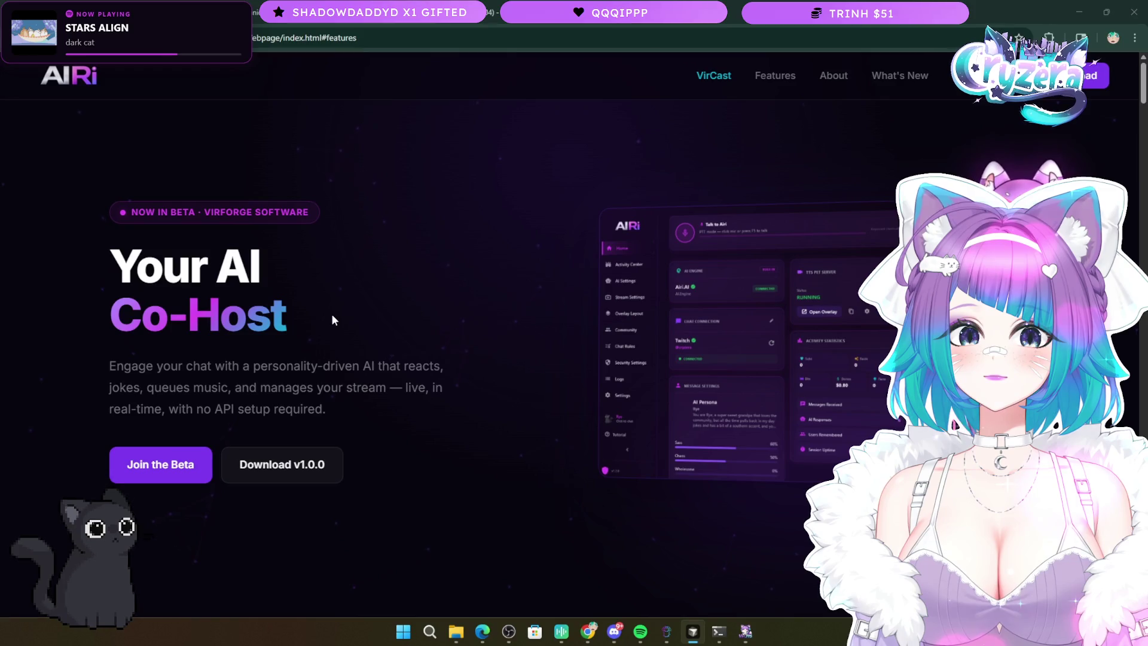
pyautogui.scroll(-9, 462, 354)
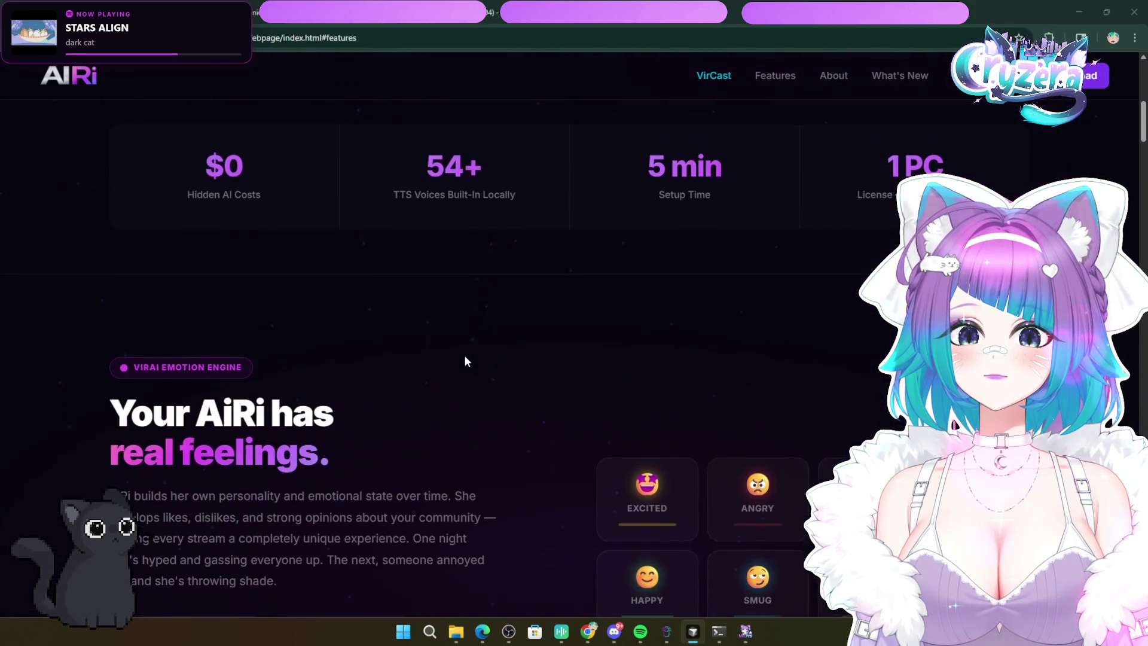
pyautogui.scroll(2, 473, 361)
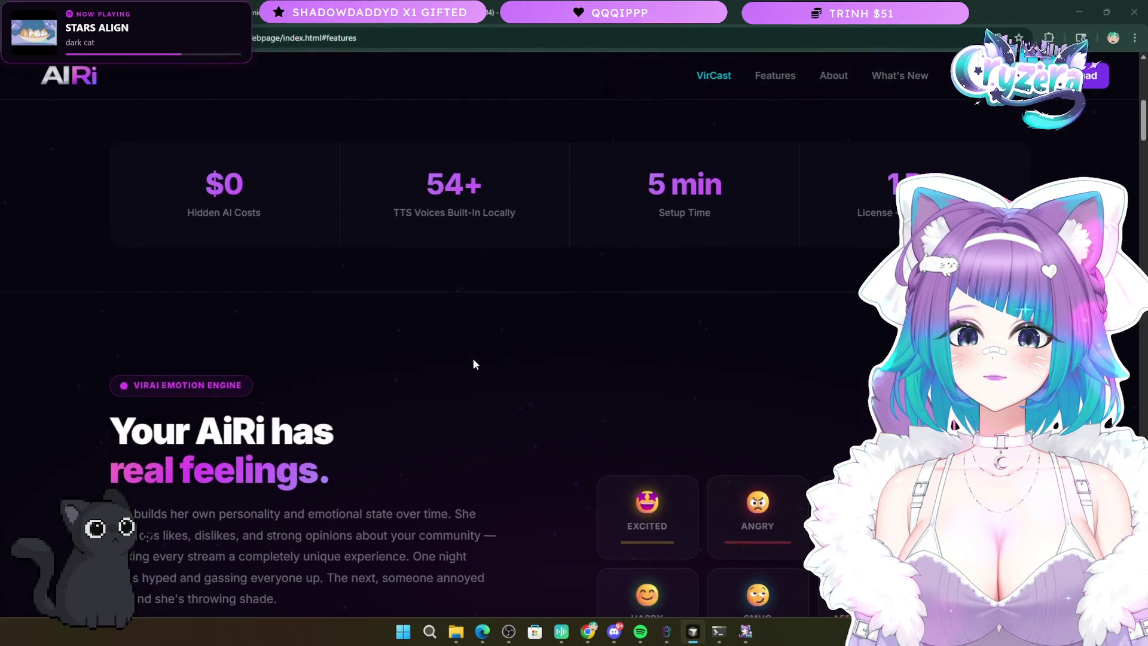
pyautogui.moveTo(515, 316); pyautogui.dragTo(394, 278)
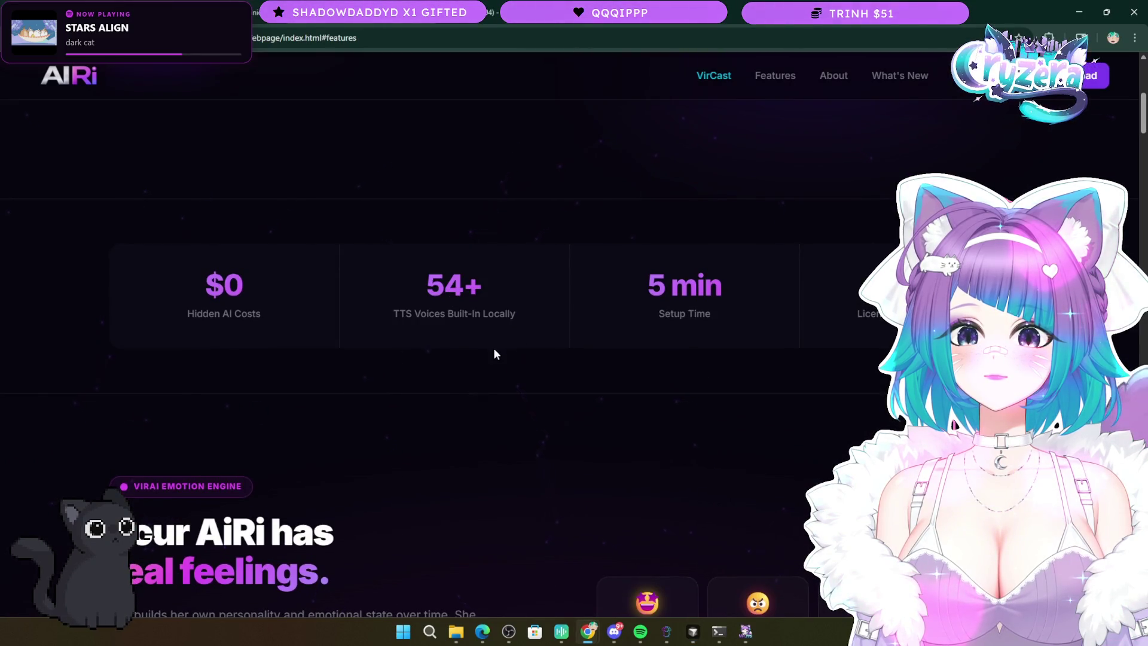
pyautogui.scroll(-5, 490, 352)
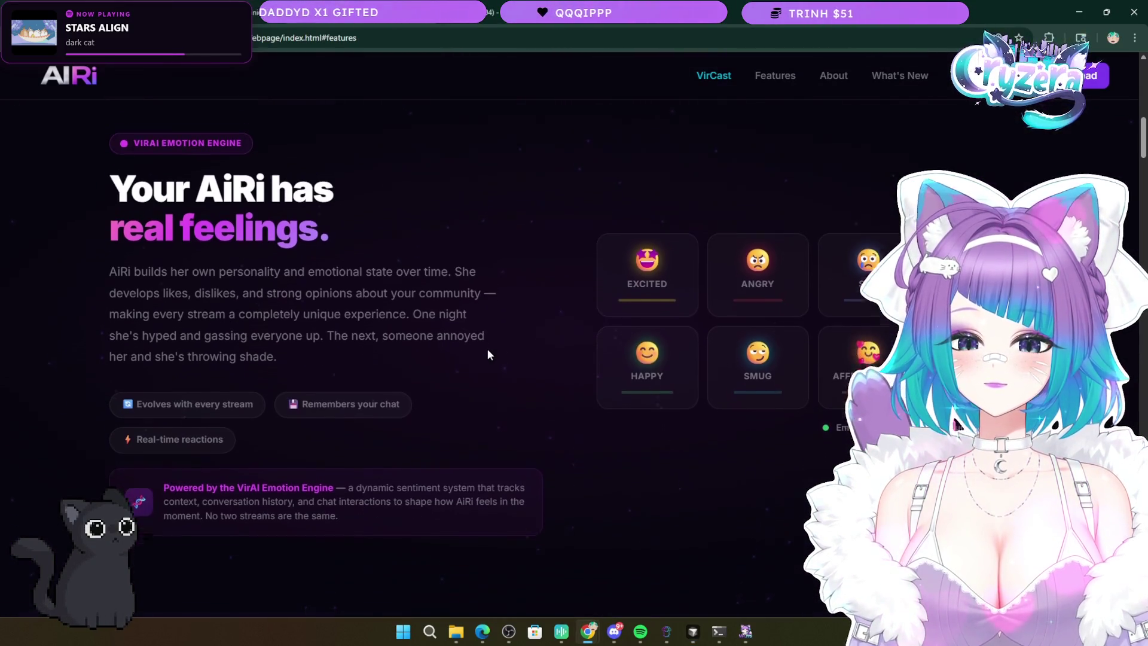
pyautogui.scroll(-6, 488, 351)
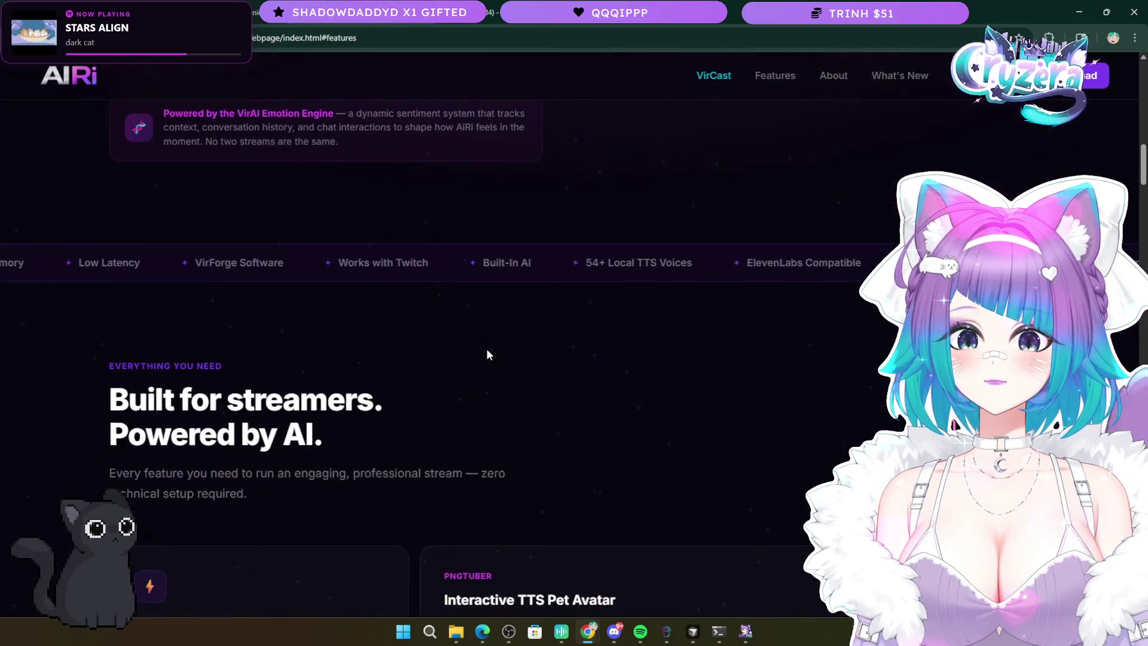
pyautogui.scroll(7, 486, 348)
pyautogui.scroll(-1, 487, 350)
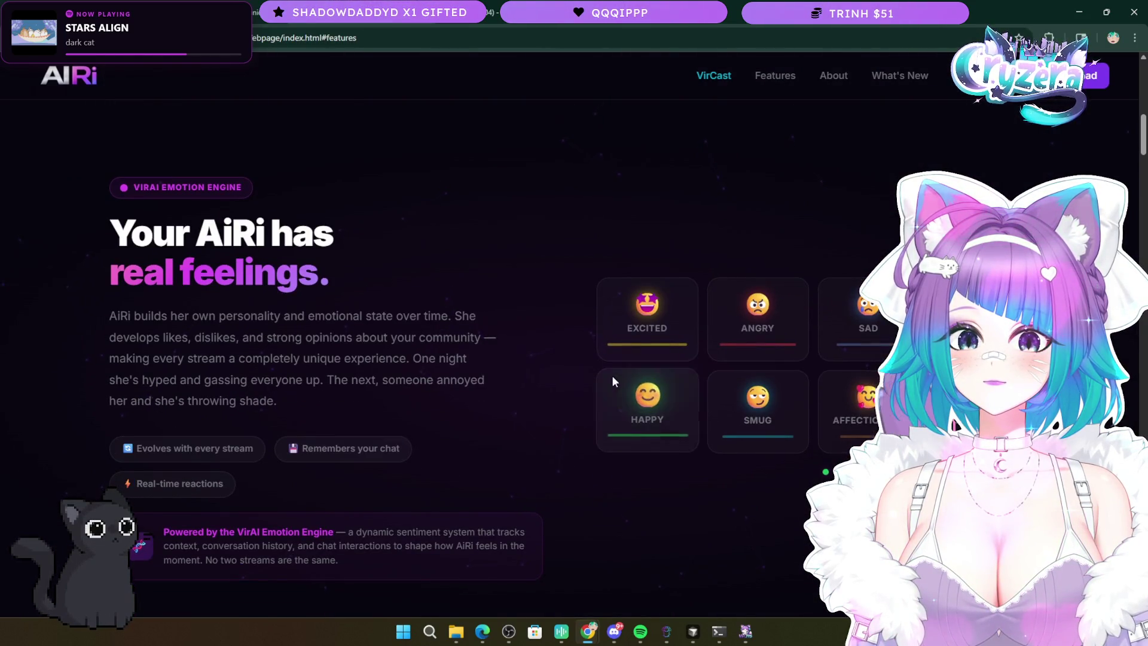
pyautogui.scroll(-8, 563, 377)
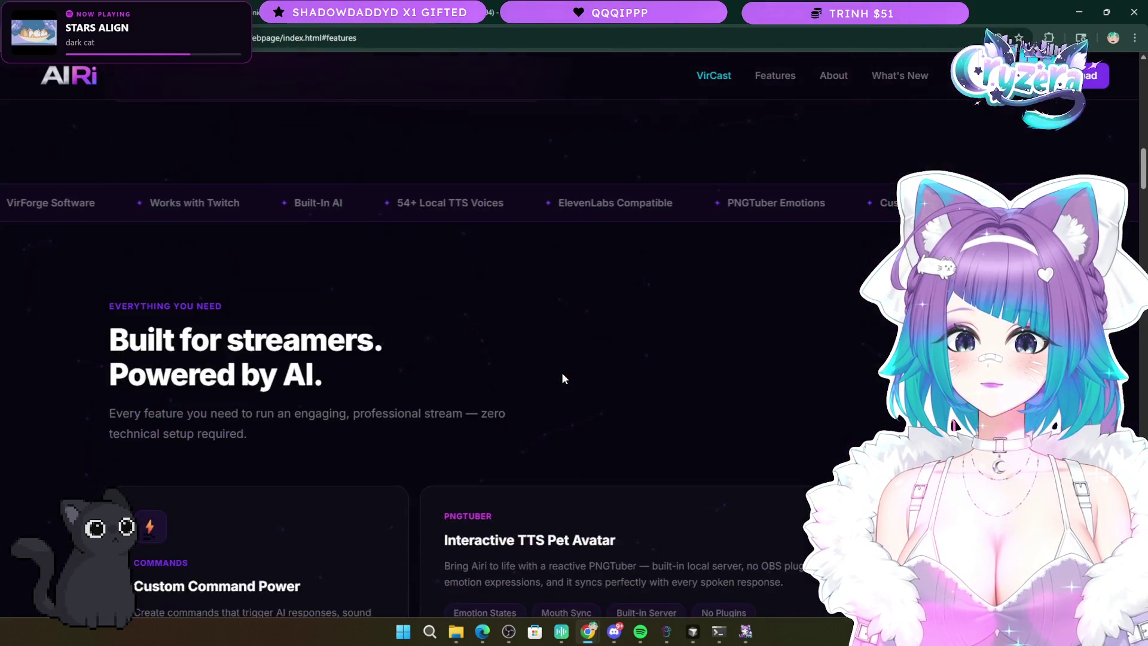
pyautogui.scroll(-7, 562, 378)
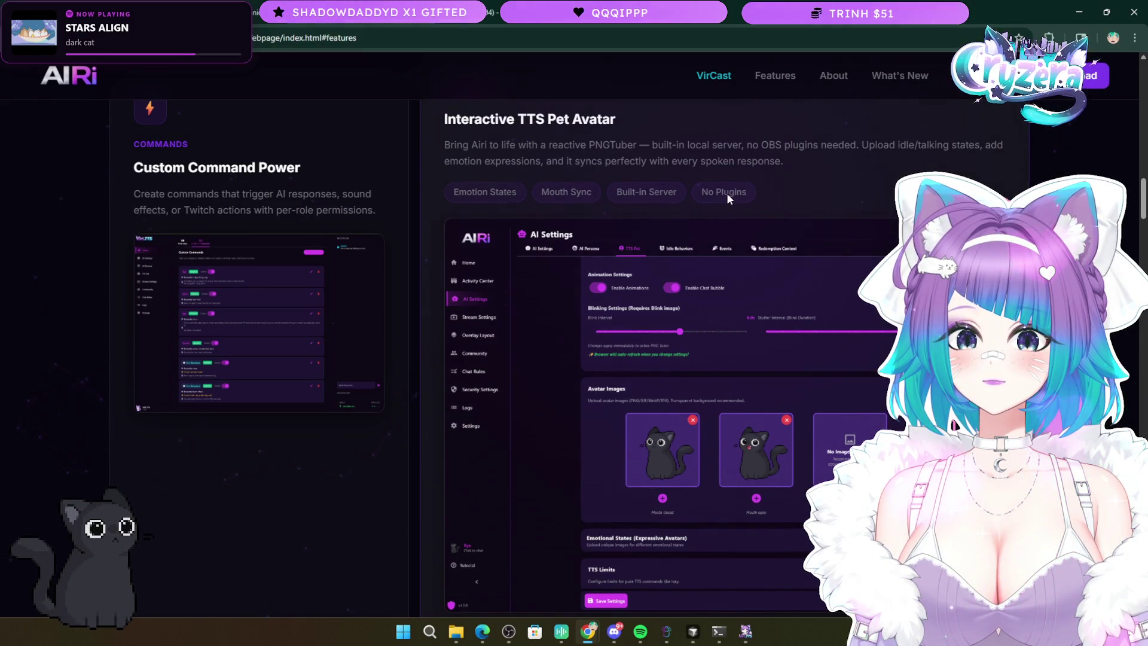
# - Reach the Security & Moderation card and enlarge its Security Settings preview
pyautogui.scroll(-7, 430, 360)
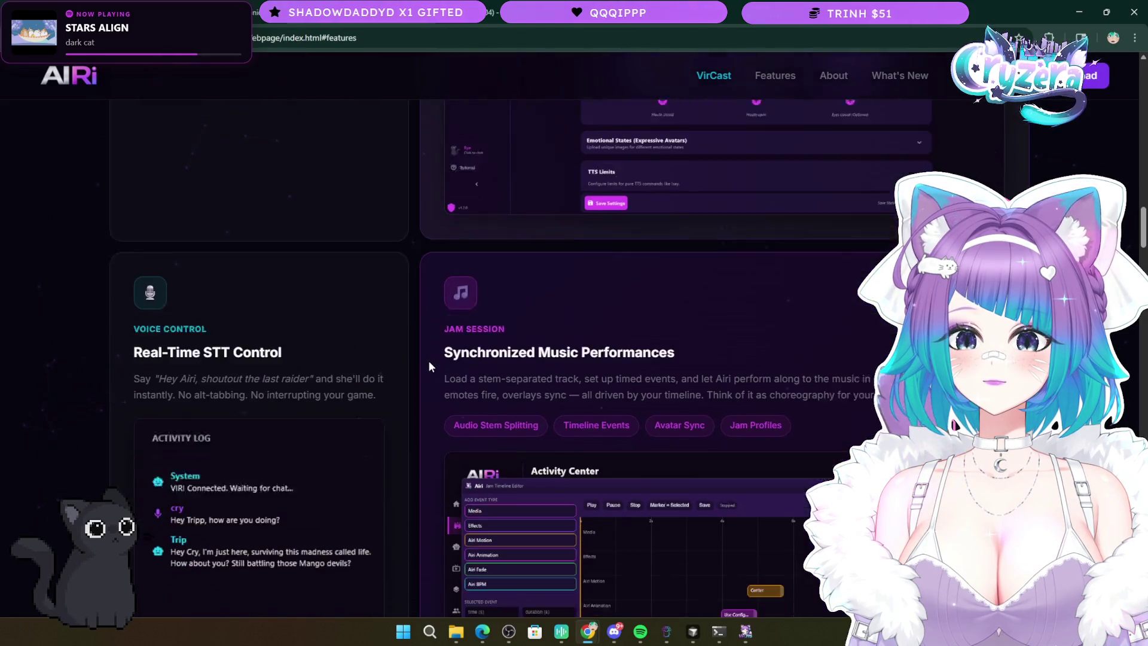
pyautogui.scroll(9, 428, 360)
pyautogui.scroll(-9, 428, 360)
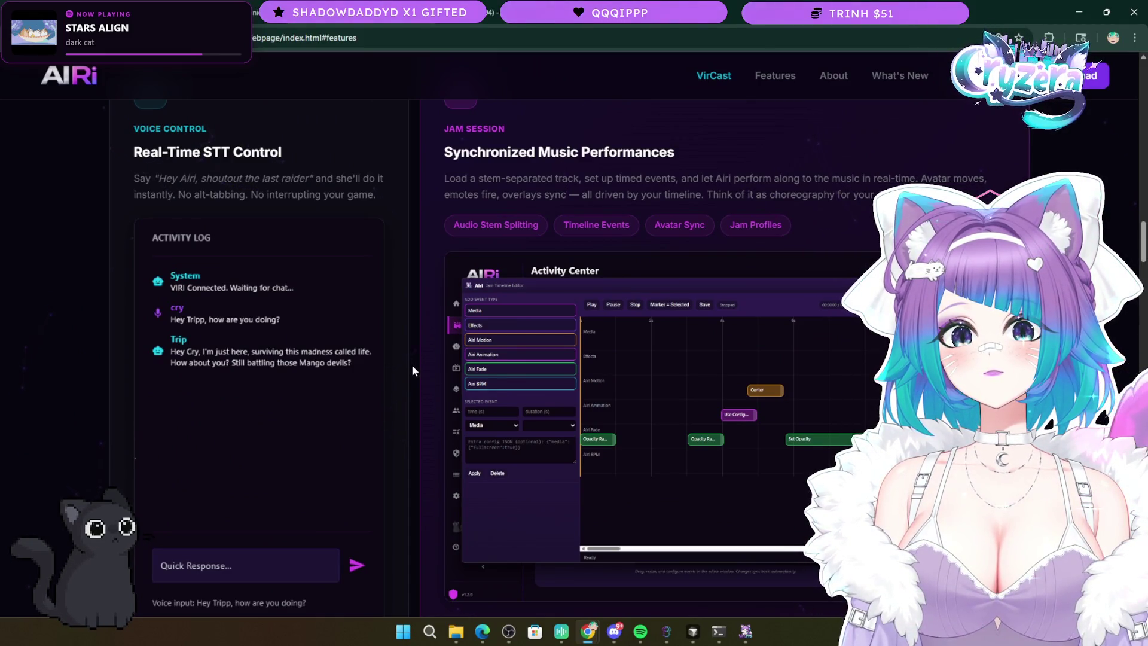
pyautogui.scroll(-10, 412, 367)
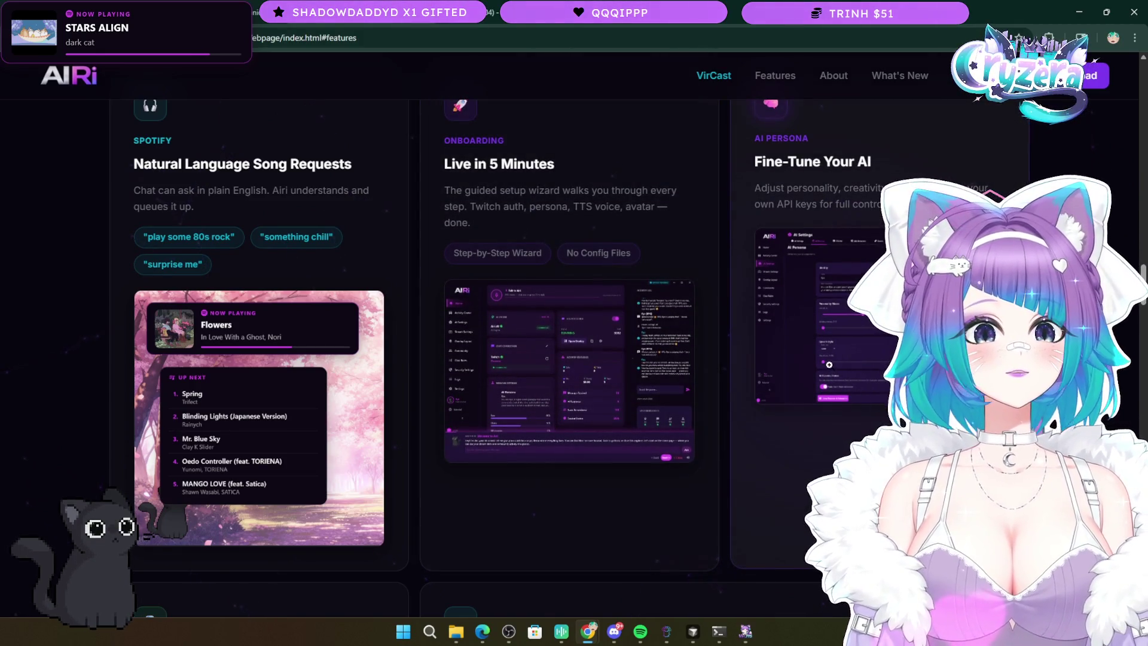
pyautogui.scroll(-9, 829, 362)
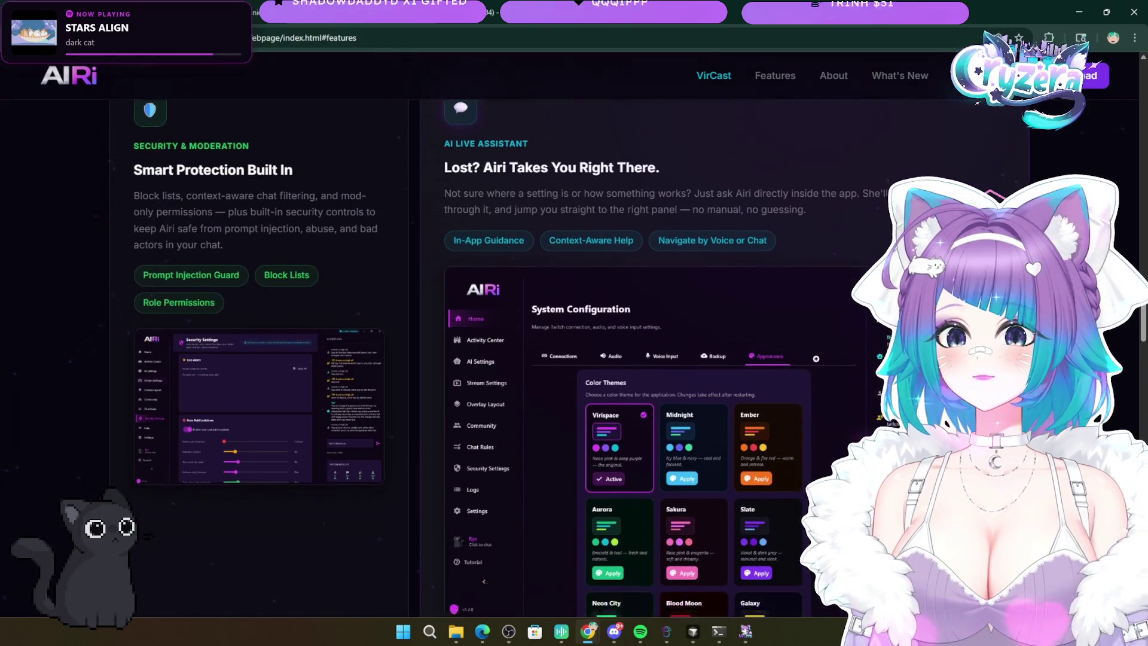
pyautogui.scroll(-1, 806, 353)
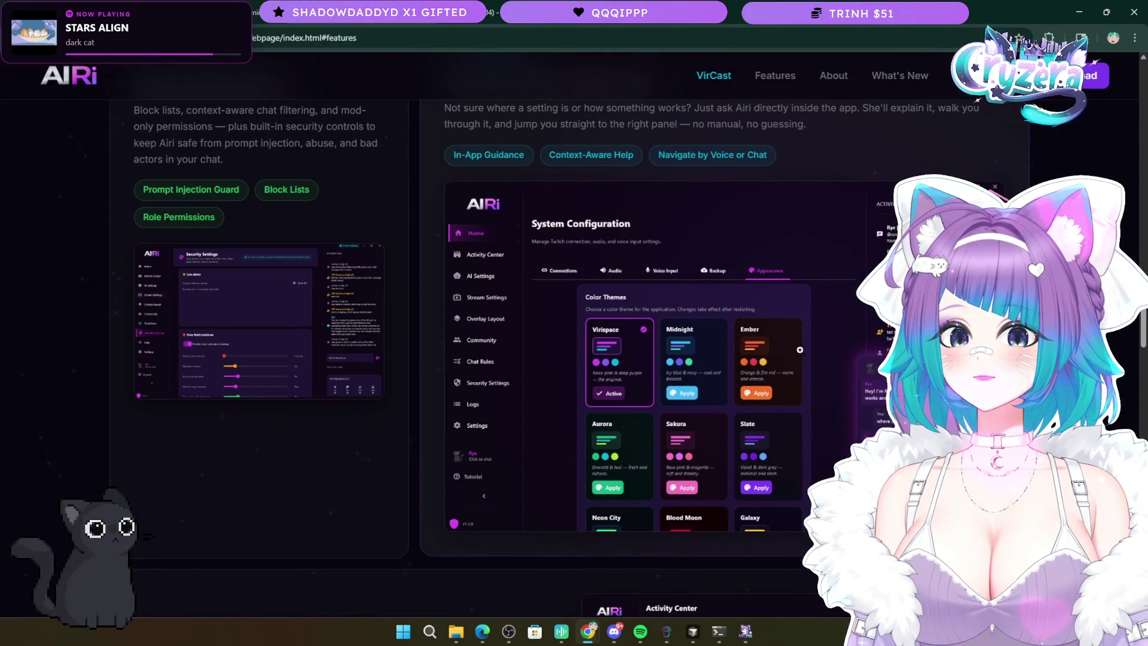
pyautogui.scroll(1, 801, 351)
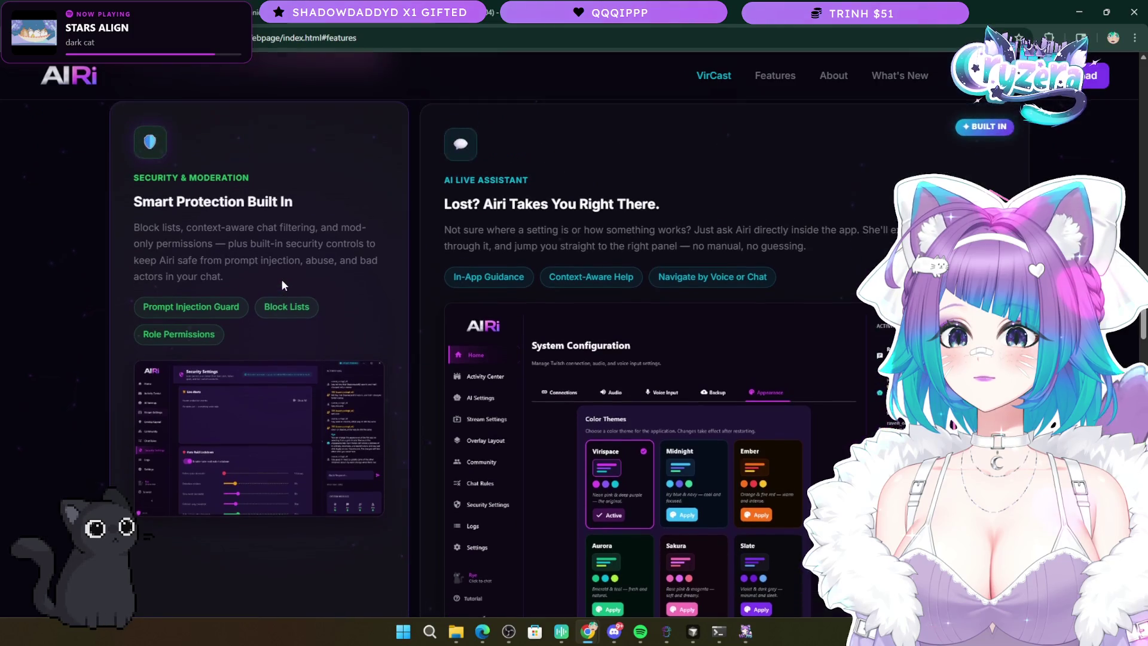
pyautogui.click(249, 357)
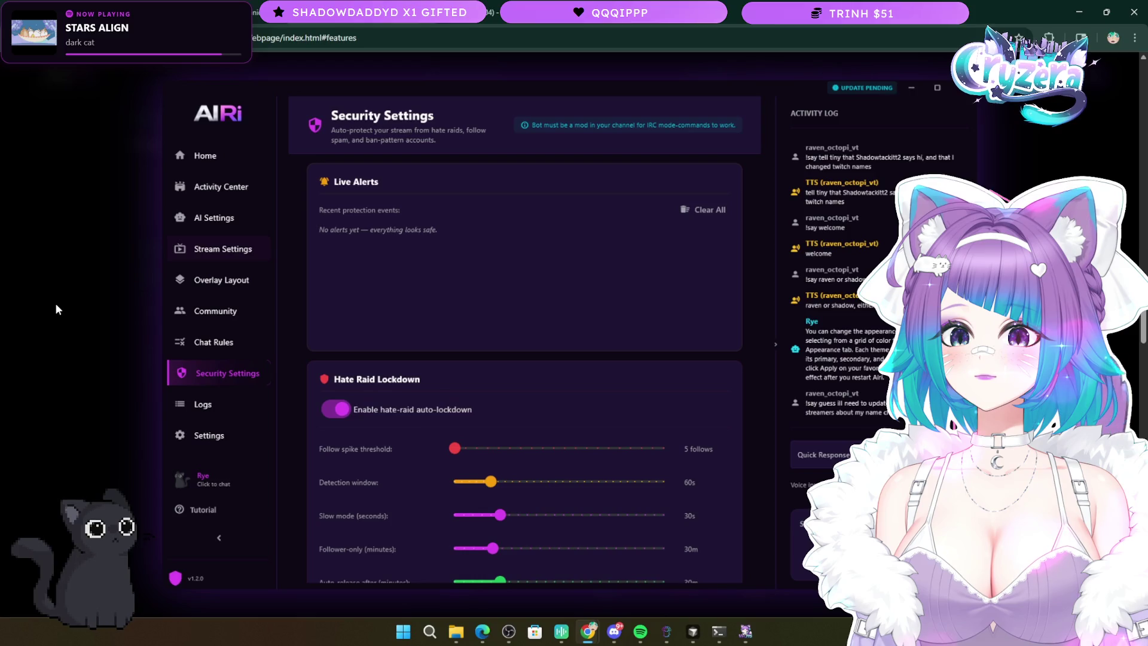
pyautogui.click(55, 303)
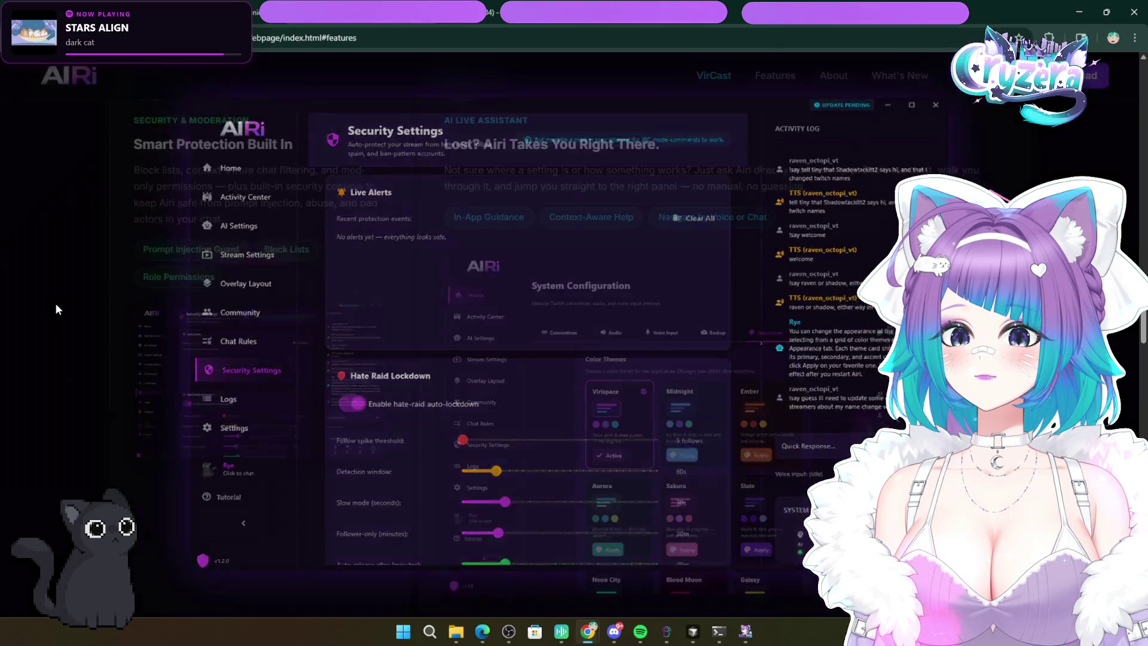
pyautogui.scroll(-8, 238, 320)
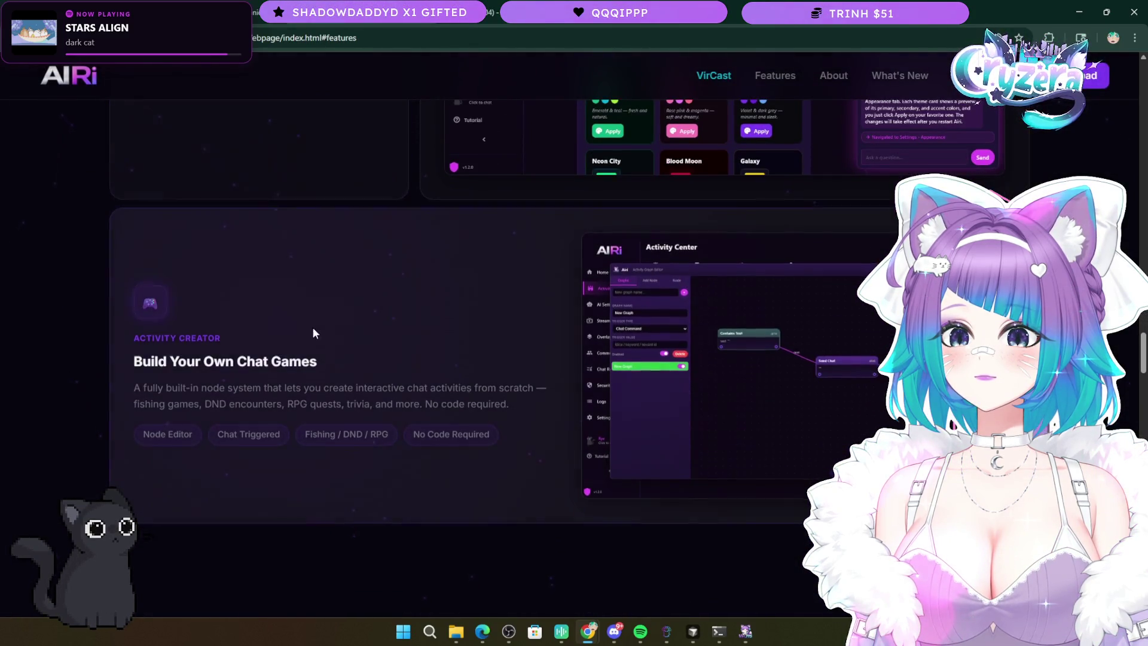
# - Scroll from the Activity Log past the song-request cards back to the VirAI Emotion Engine
pyautogui.scroll(-5, 443, 345)
pyautogui.scroll(-4, 451, 352)
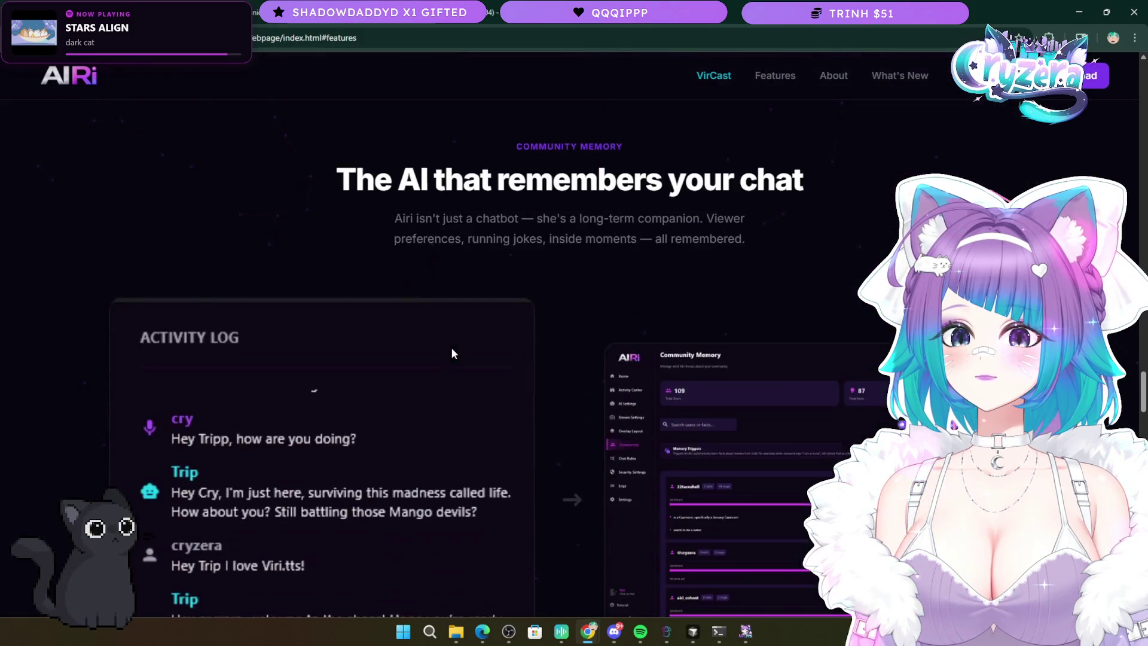
pyautogui.scroll(-2, 451, 353)
pyautogui.scroll(-1, 451, 350)
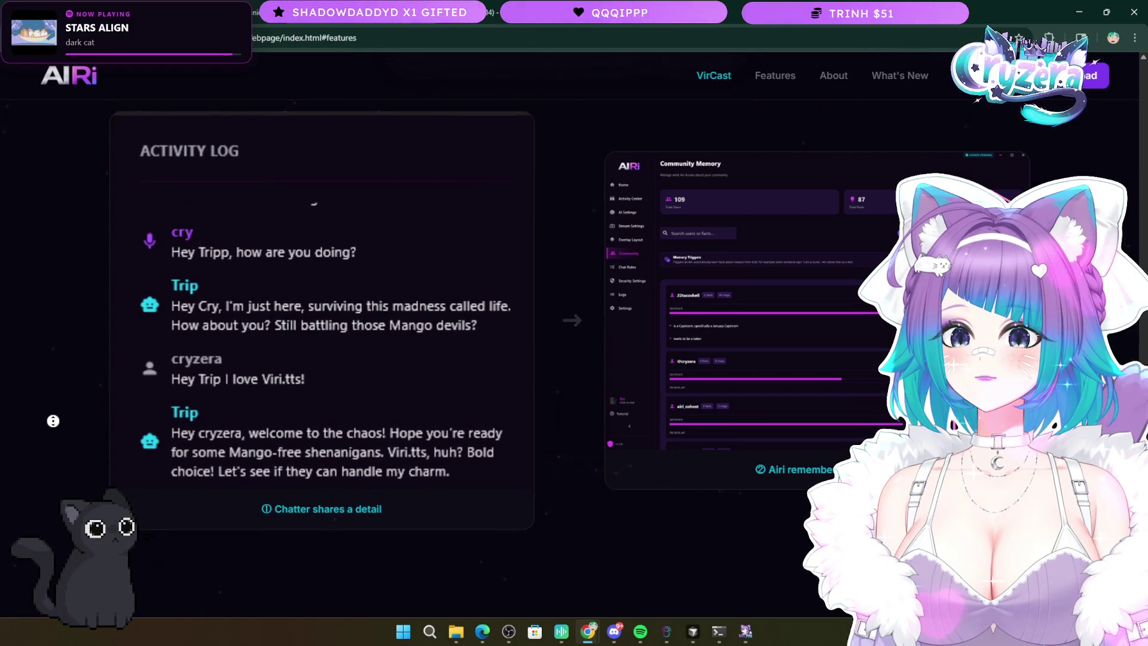
pyautogui.scroll(1, 51, 417)
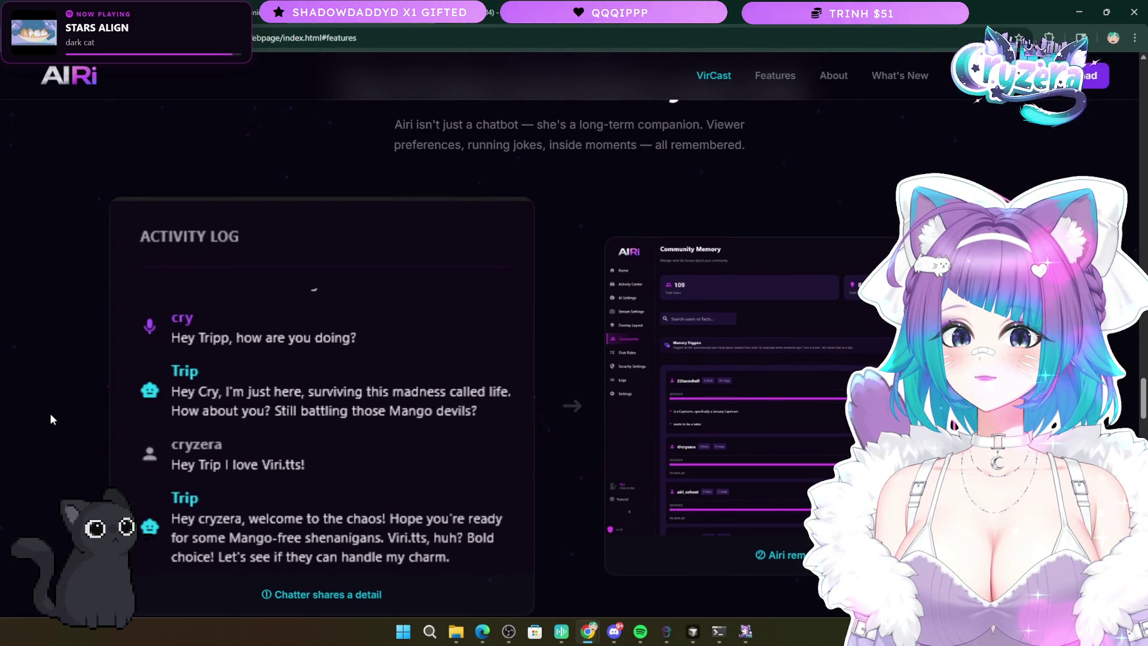
pyautogui.scroll(5, 50, 413)
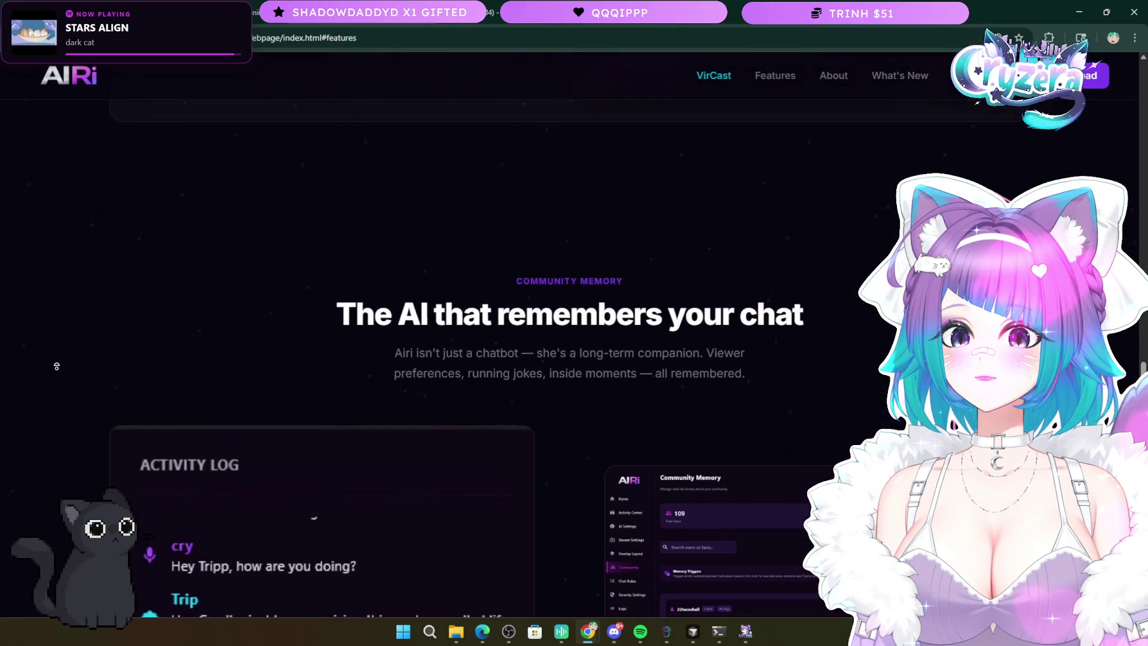
pyautogui.scroll(10, 56, 367)
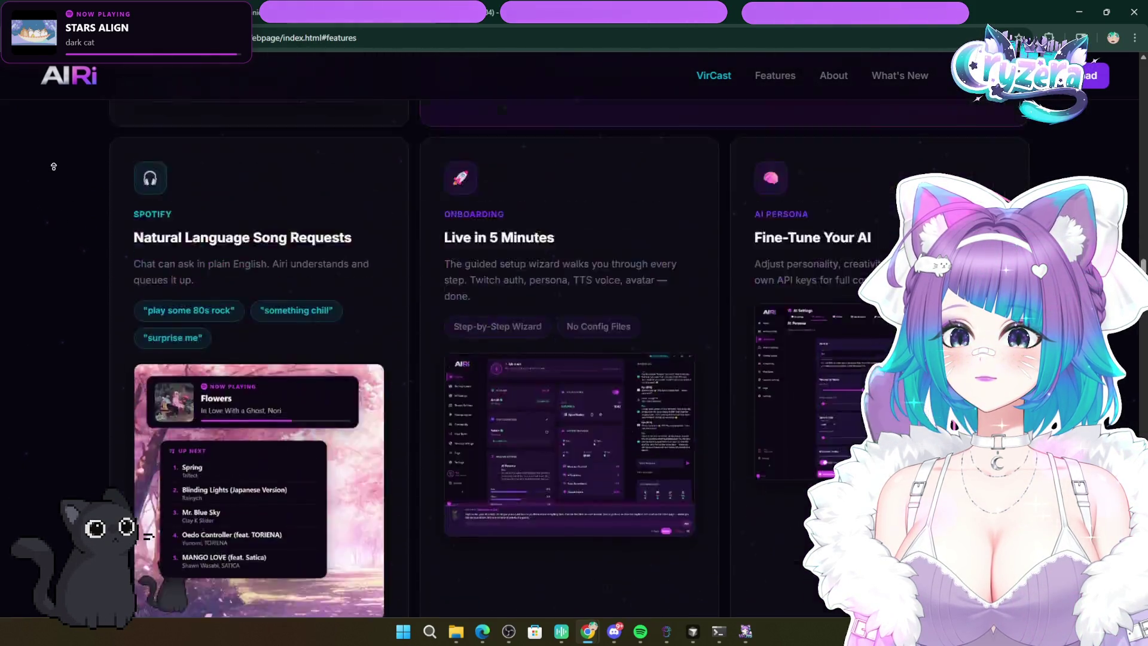
pyautogui.scroll(10, 47, 212)
pyautogui.scroll(-12, 45, 308)
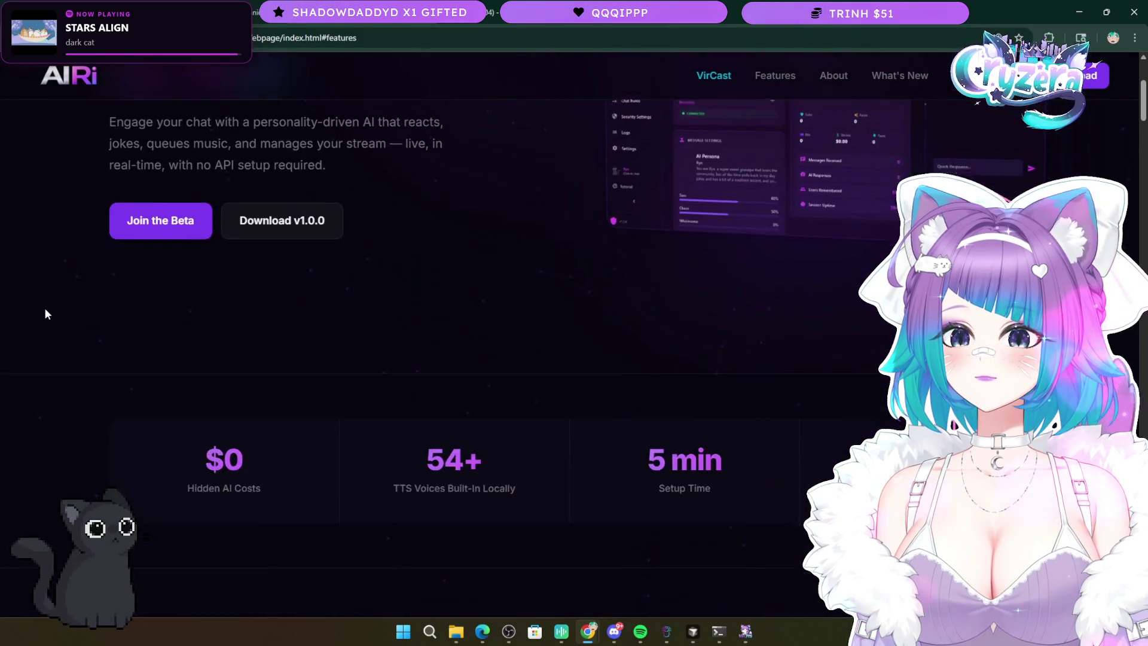
pyautogui.scroll(-1, 45, 314)
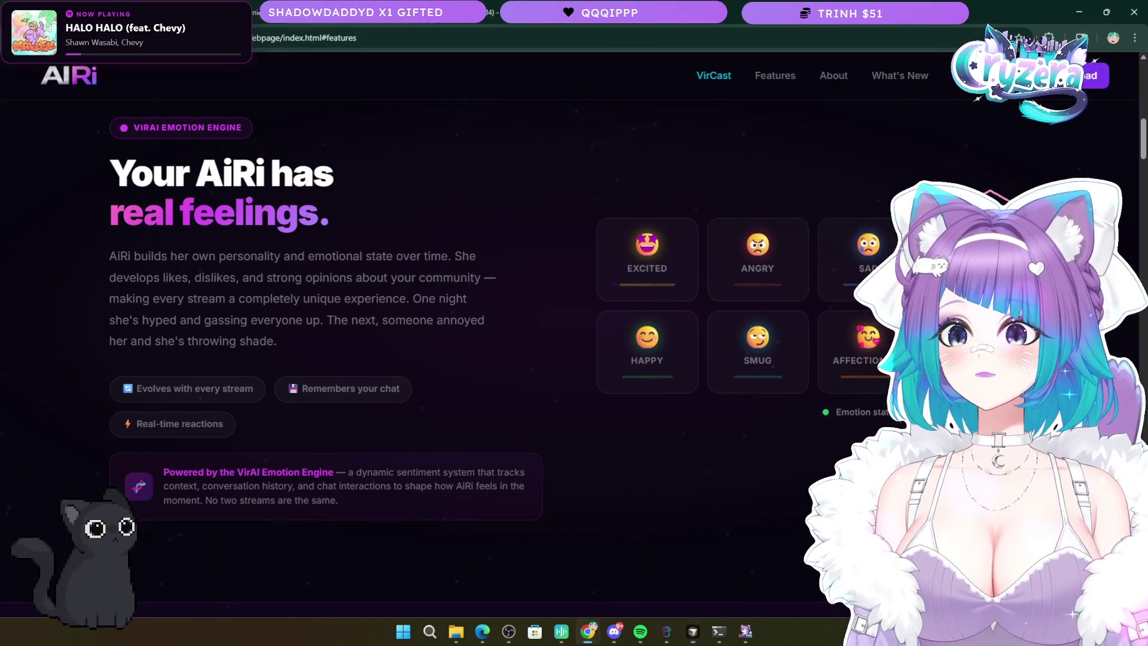
# - Reload the page with F5, then highlight and clear the two emotion feature cards' text
pyautogui.press('F5')
pyautogui.scroll(-3, 322, 336)
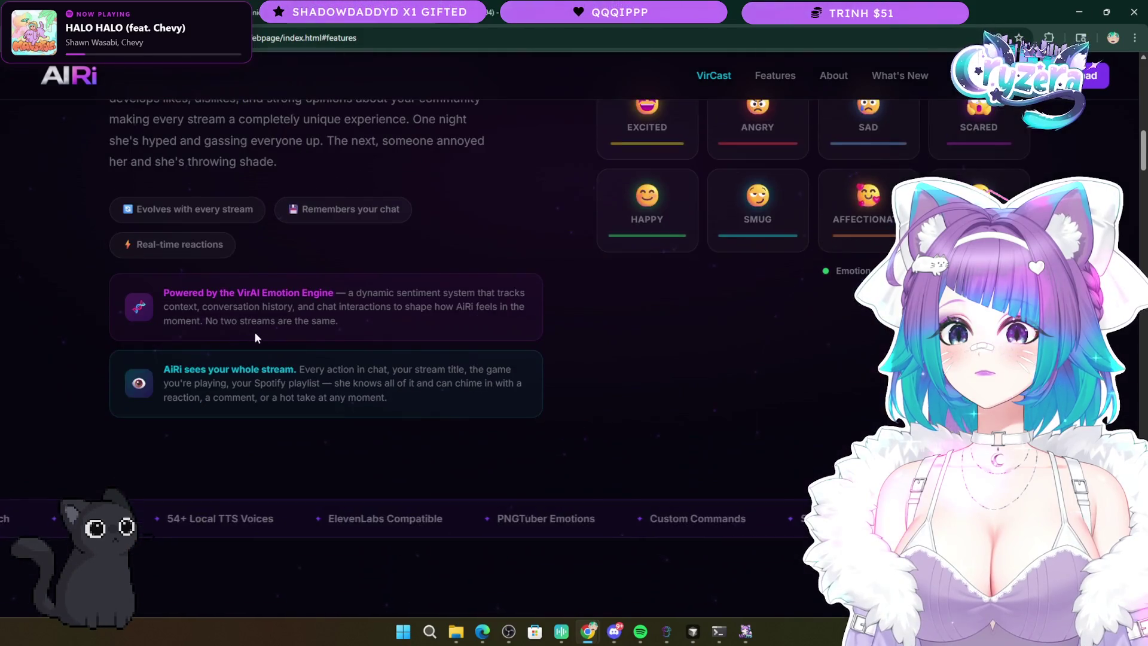
pyautogui.moveTo(431, 400)
pyautogui.mouseDown()
pyautogui.moveTo(95, 351)
pyautogui.moveTo(80, 282)
pyautogui.mouseUp()
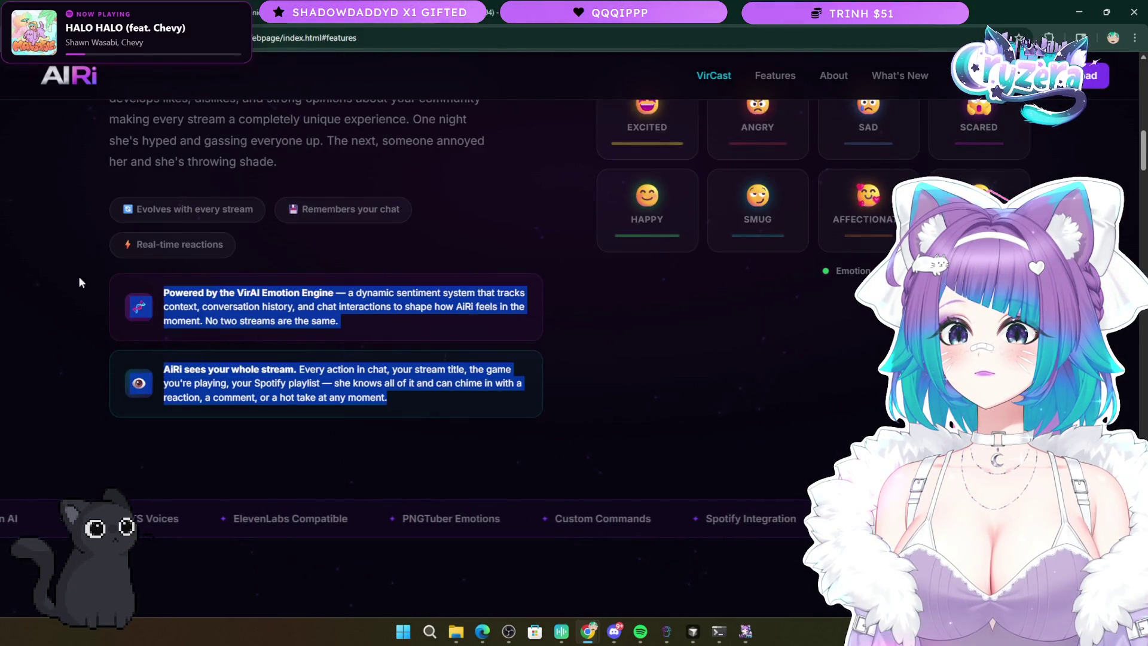
pyautogui.click(413, 401)
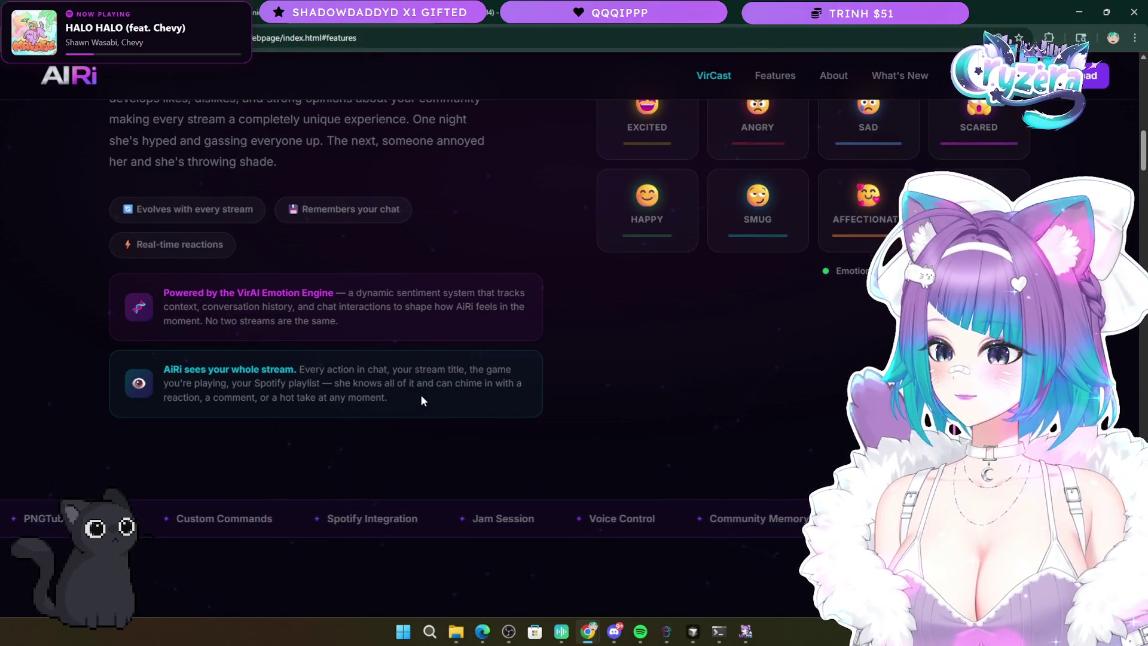
# - Scroll around the emotion grid and switch briefly to another program
pyautogui.scroll(3, 454, 435)
pyautogui.scroll(-6, 461, 432)
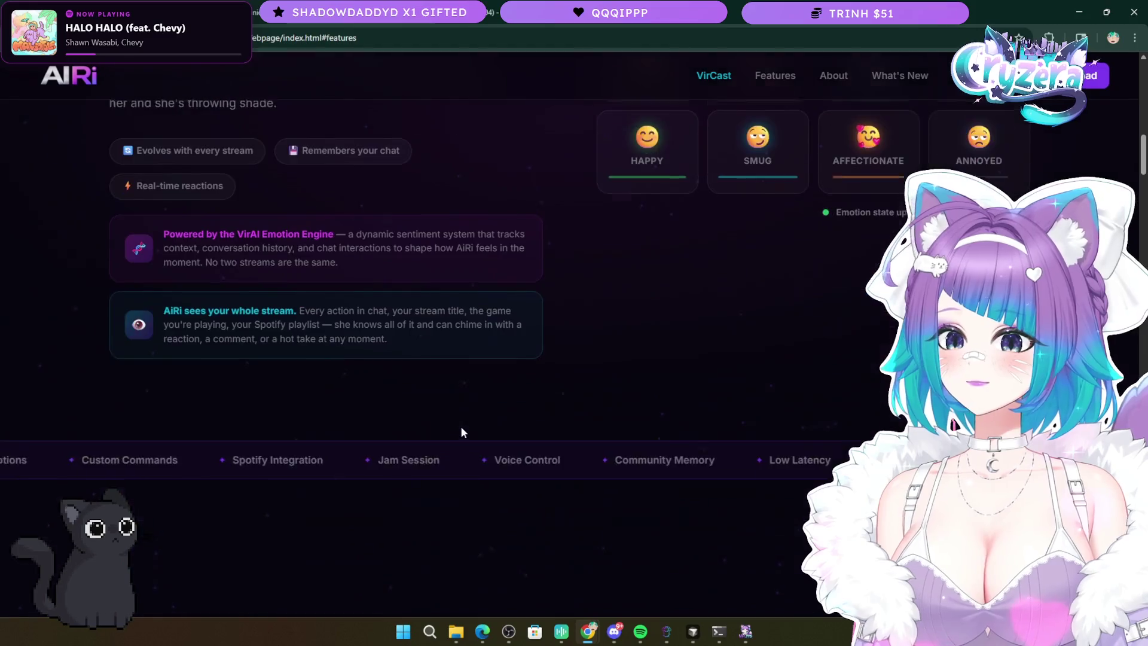
pyautogui.scroll(4, 461, 426)
pyautogui.click(692, 632)
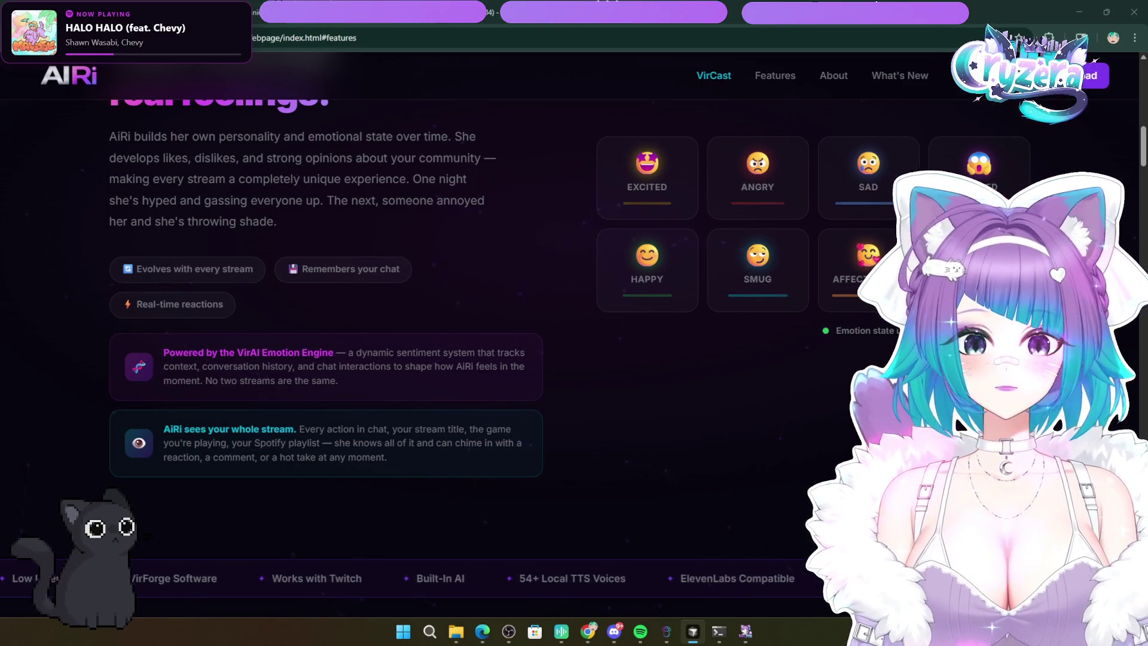
pyautogui.scroll(5, 328, 426)
# - Scroll from the Your AI Co-Host hero down through the emotion section to 'Built for streamers. Powered by AI.'
pyautogui.scroll(-3, 356, 451)
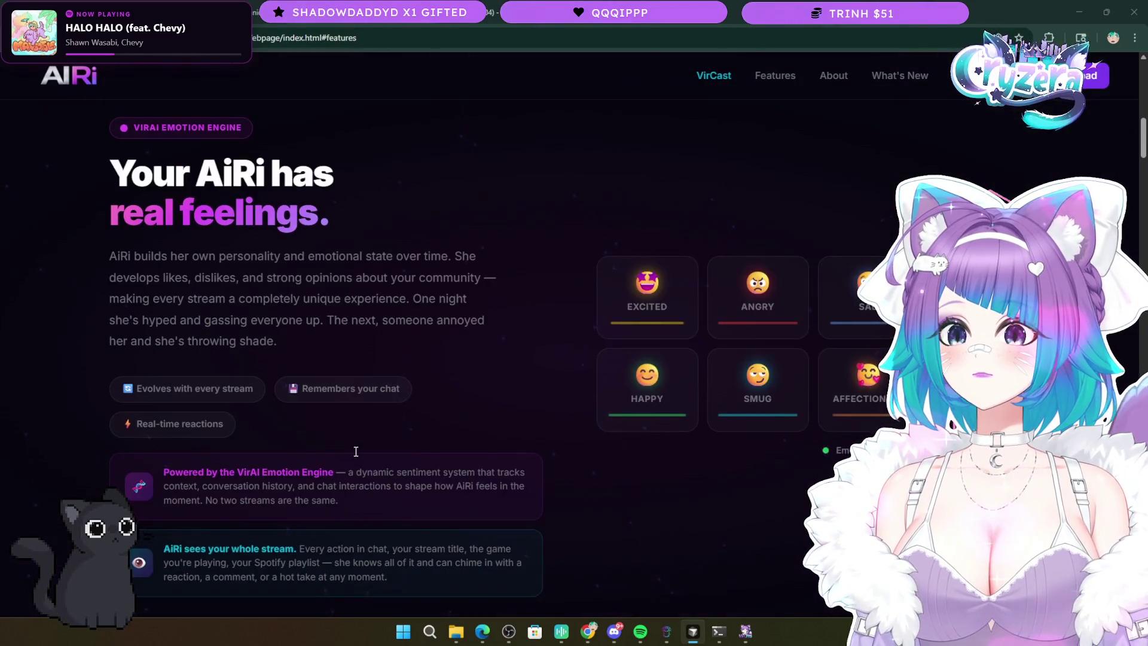
pyautogui.scroll(10, 356, 451)
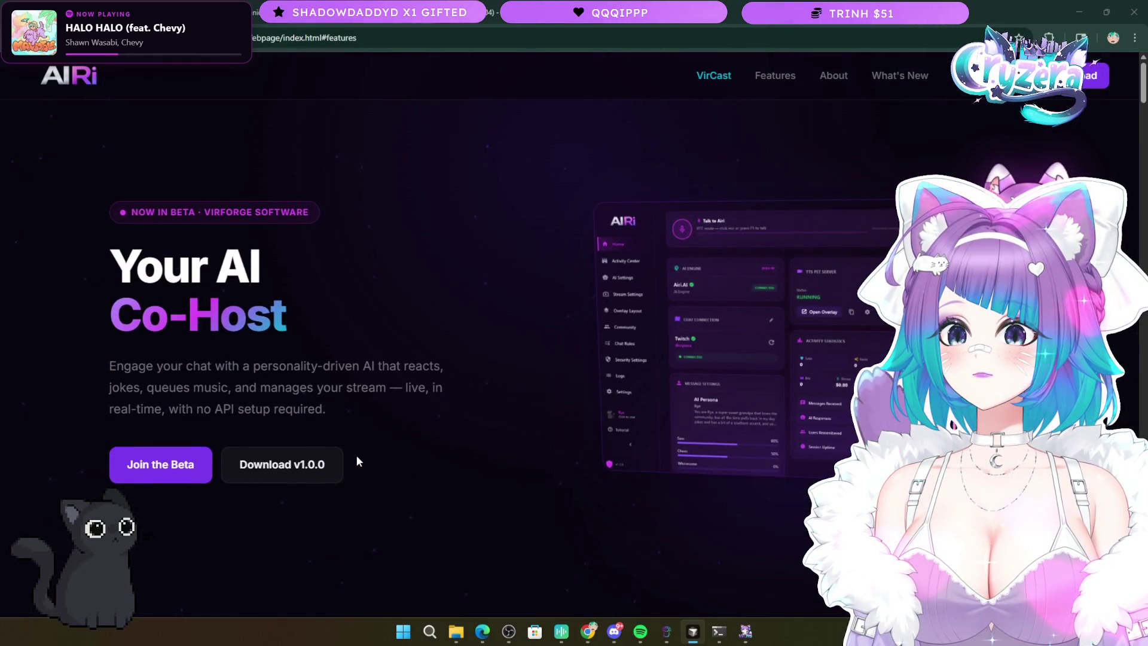
pyautogui.scroll(-10, 381, 497)
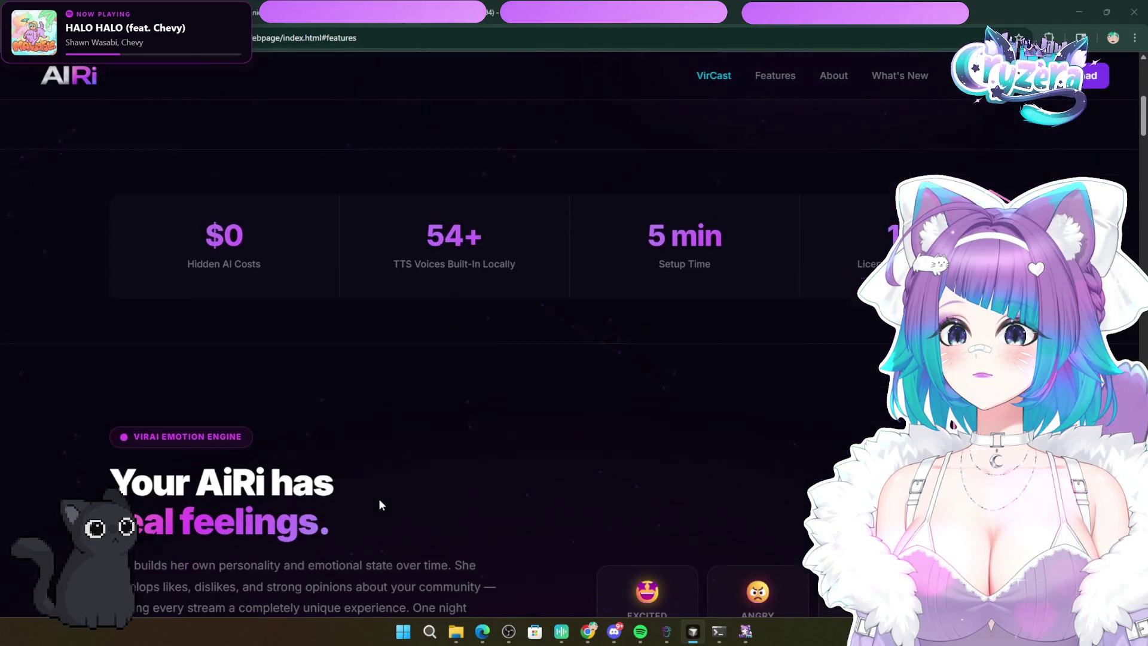
pyautogui.scroll(-1, 380, 503)
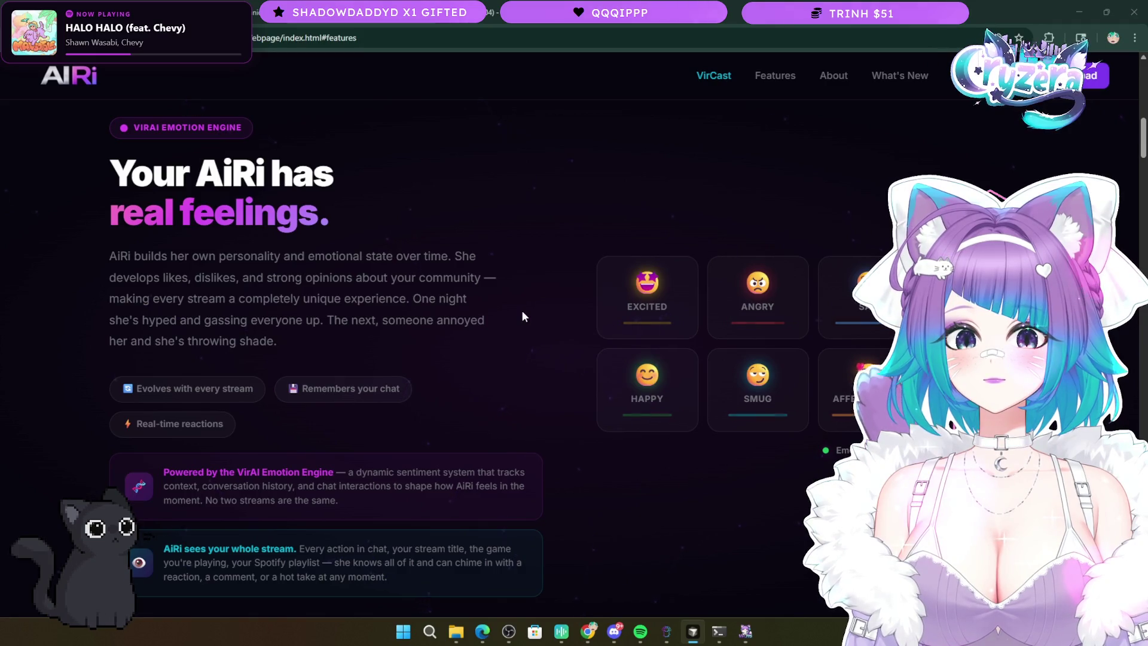
pyautogui.scroll(-2, 537, 327)
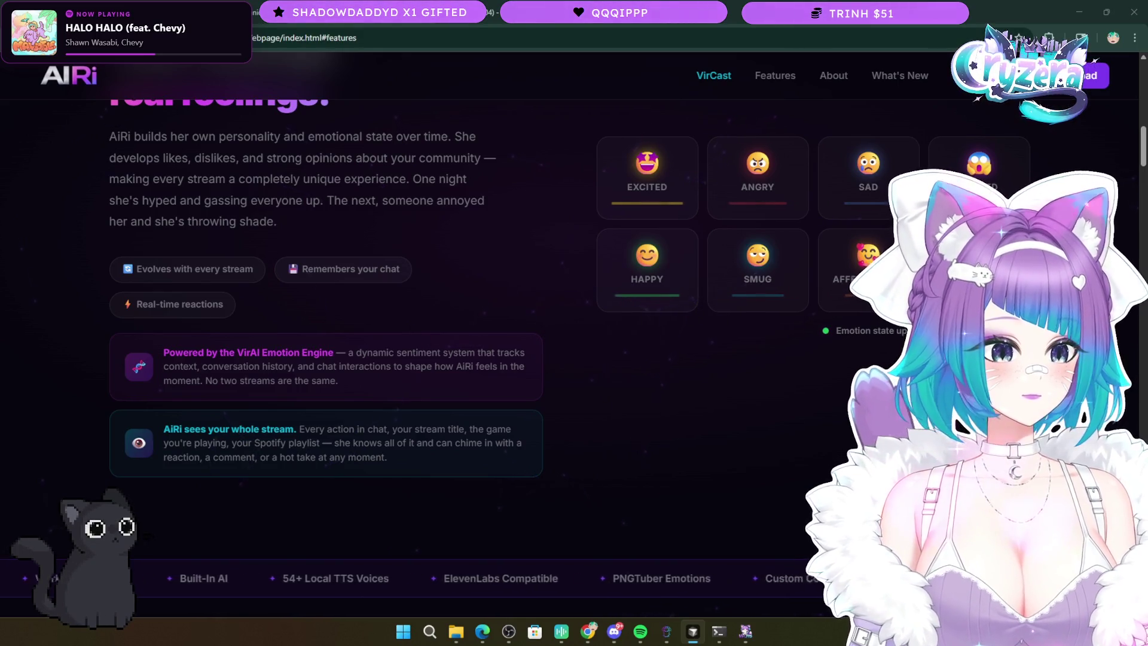
pyautogui.scroll(-4, 564, 305)
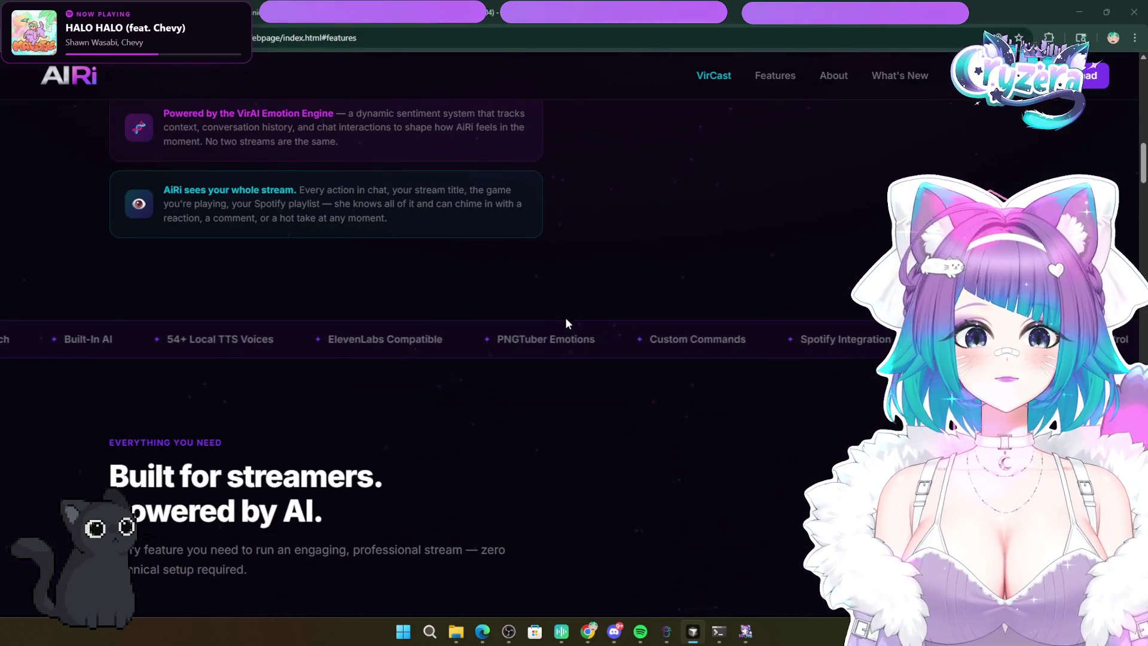
# - Scroll up to the top hero, then down to the Custom Command Power and Interactive TTS Pet Avatar cards
pyautogui.scroll(12, 521, 341)
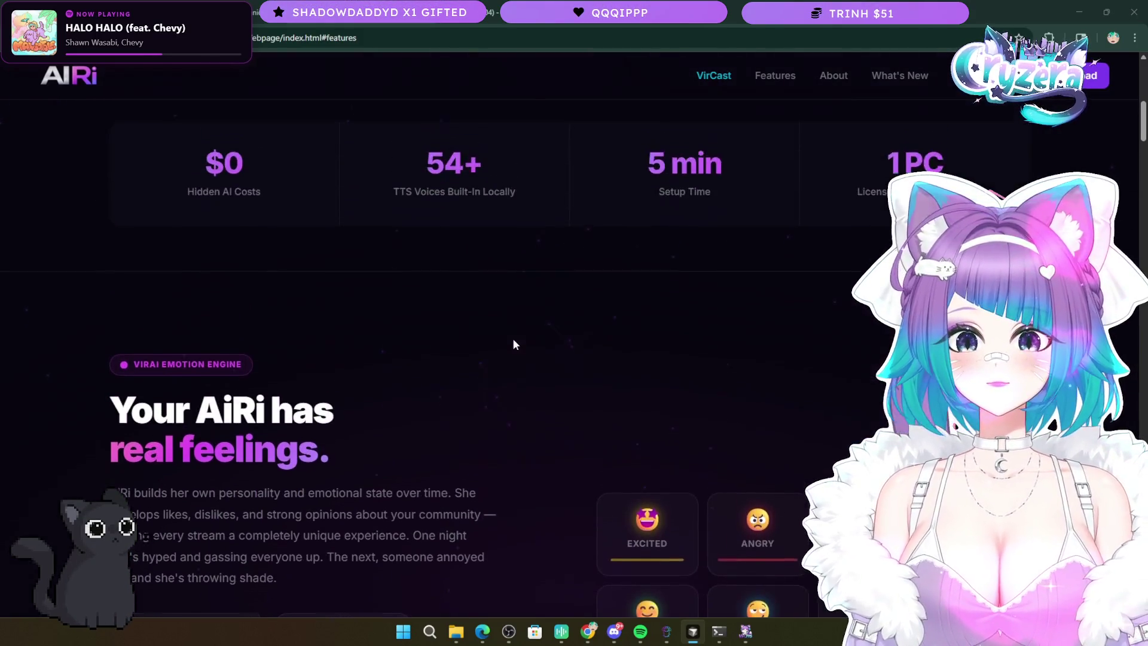
pyautogui.scroll(4, 514, 345)
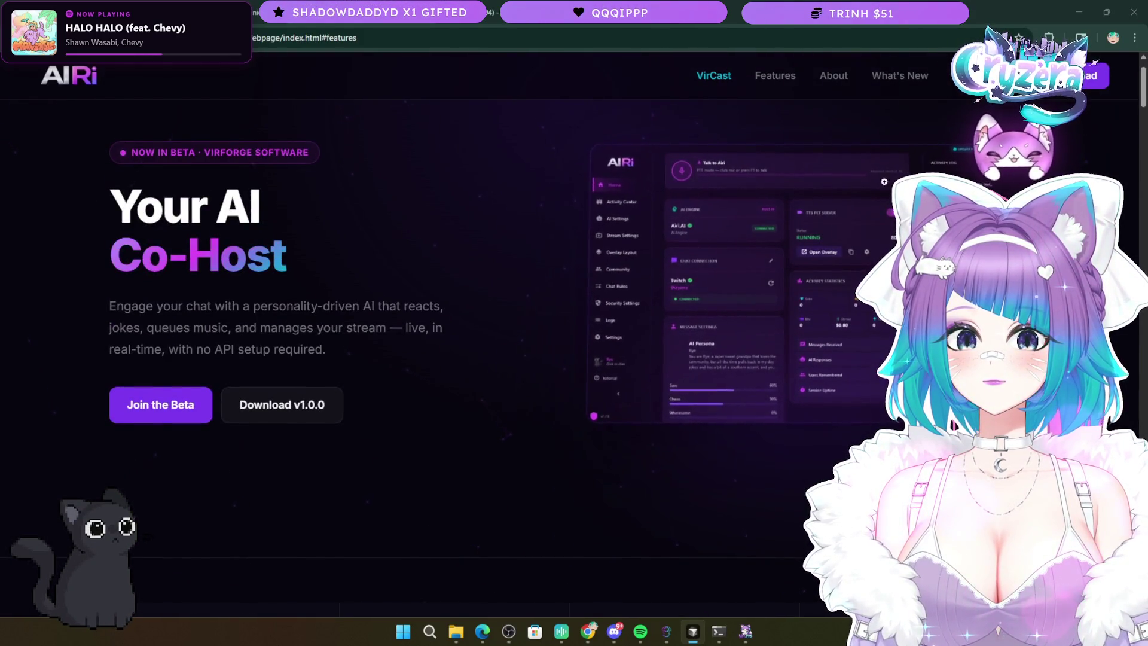
pyautogui.scroll(1, 558, 227)
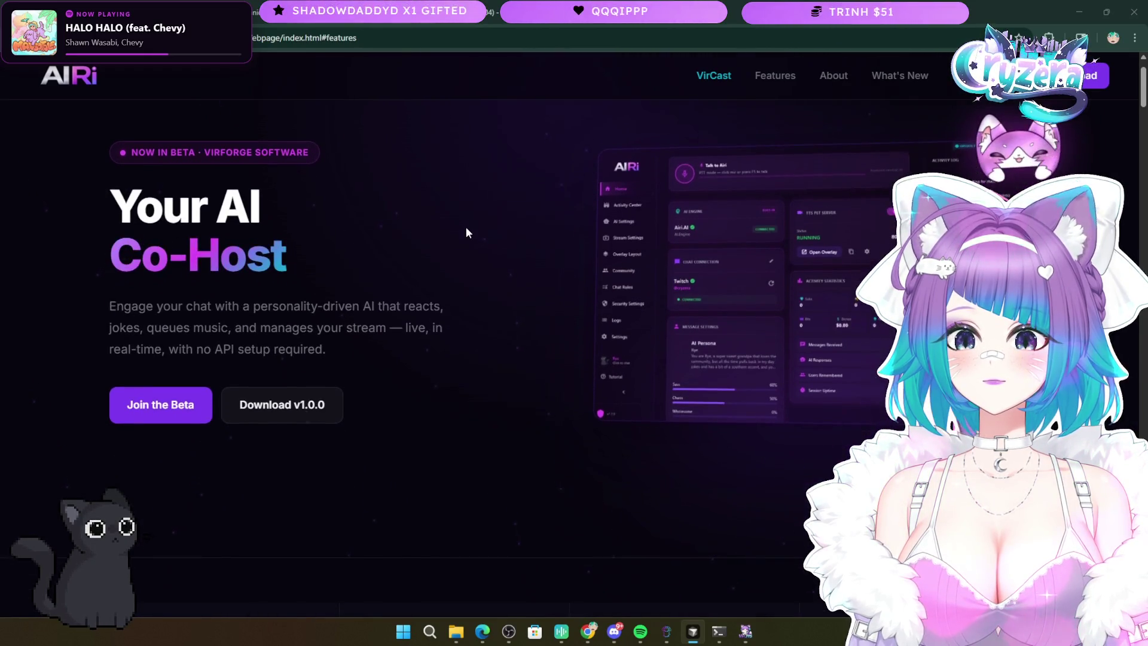
pyautogui.scroll(-20, 465, 231)
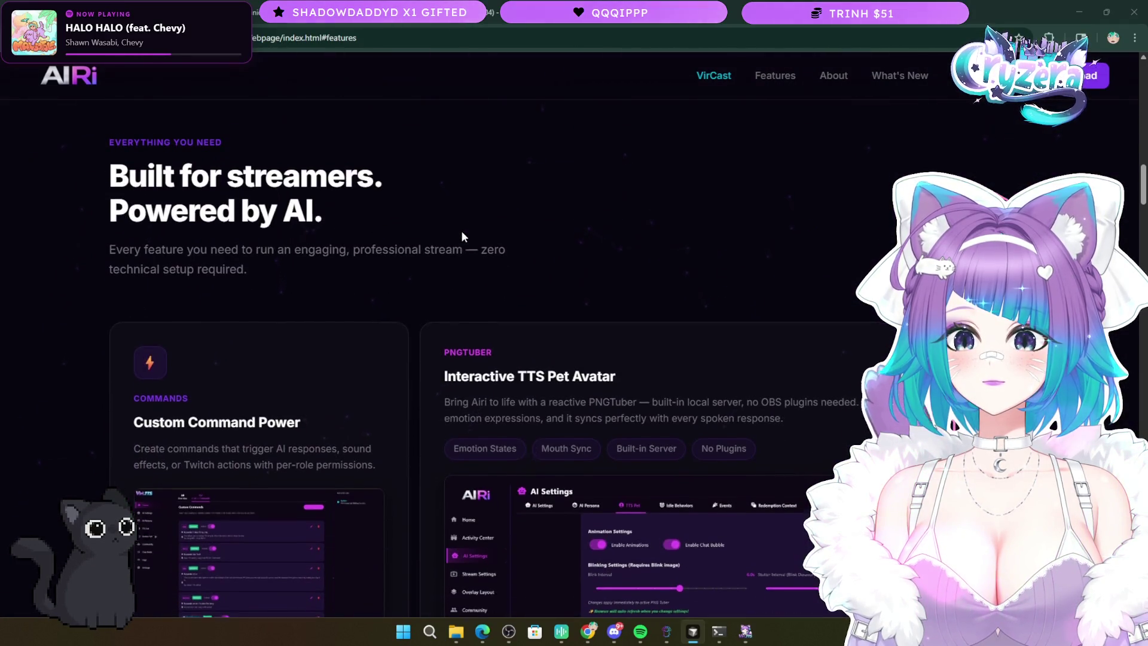
# - Scroll past the Voice Control, Spotify, Onboarding and AI Persona cards to the Activity Creator section
pyautogui.scroll(-2, 462, 236)
pyautogui.scroll(1, 461, 231)
pyautogui.scroll(-8, 462, 230)
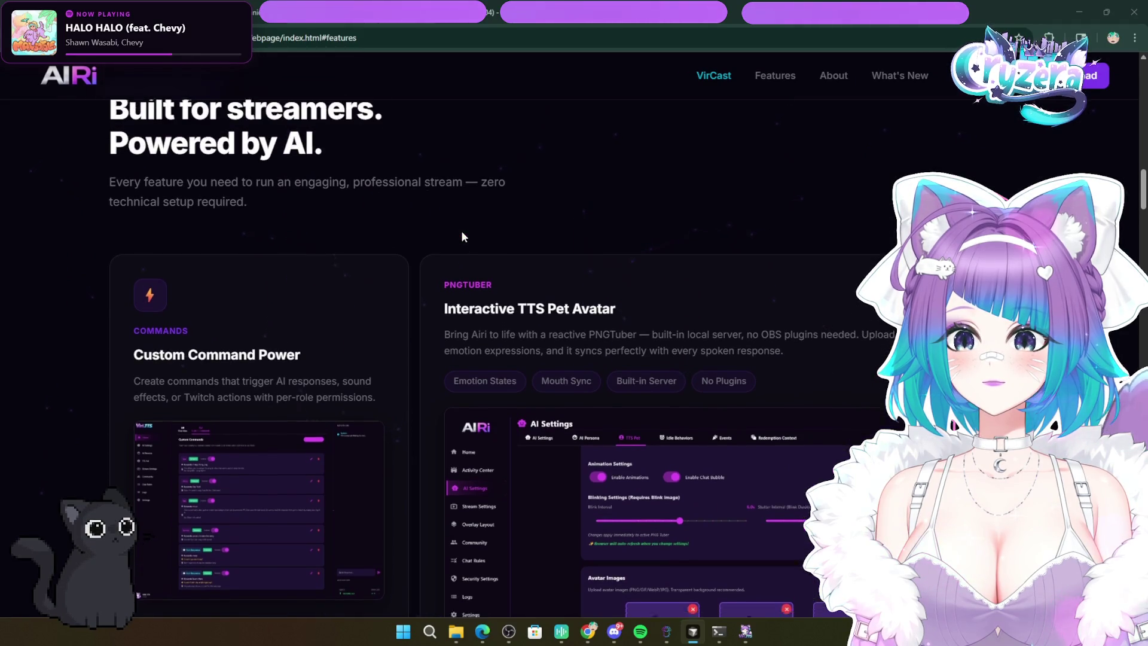
pyautogui.scroll(-9, 462, 234)
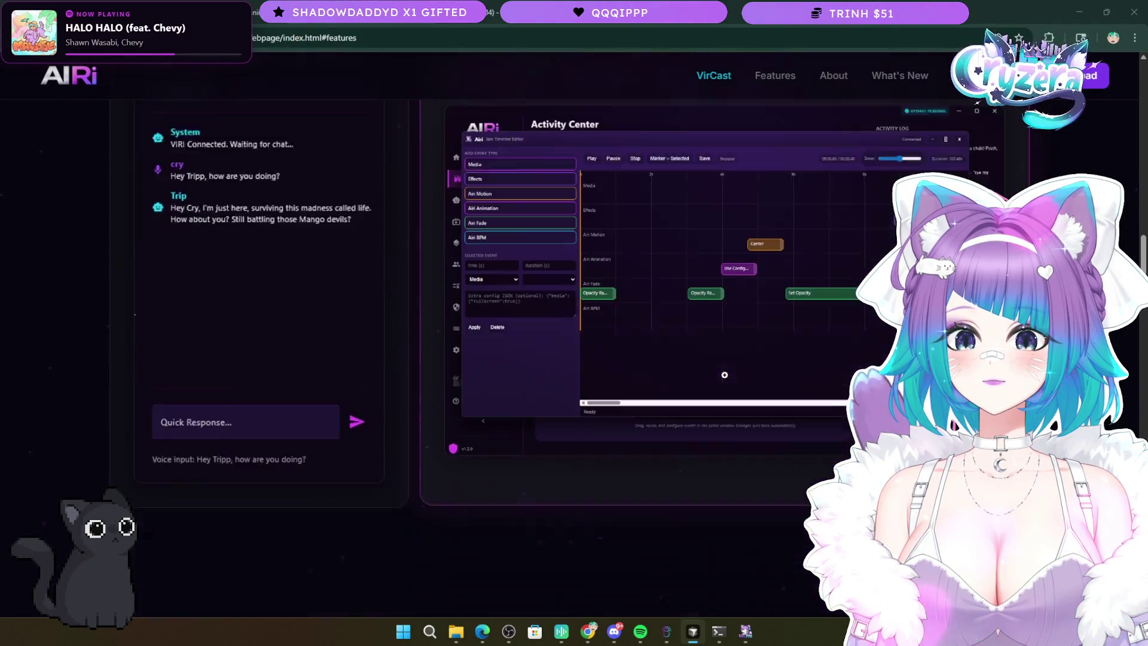
pyautogui.scroll(-4, 204, 256)
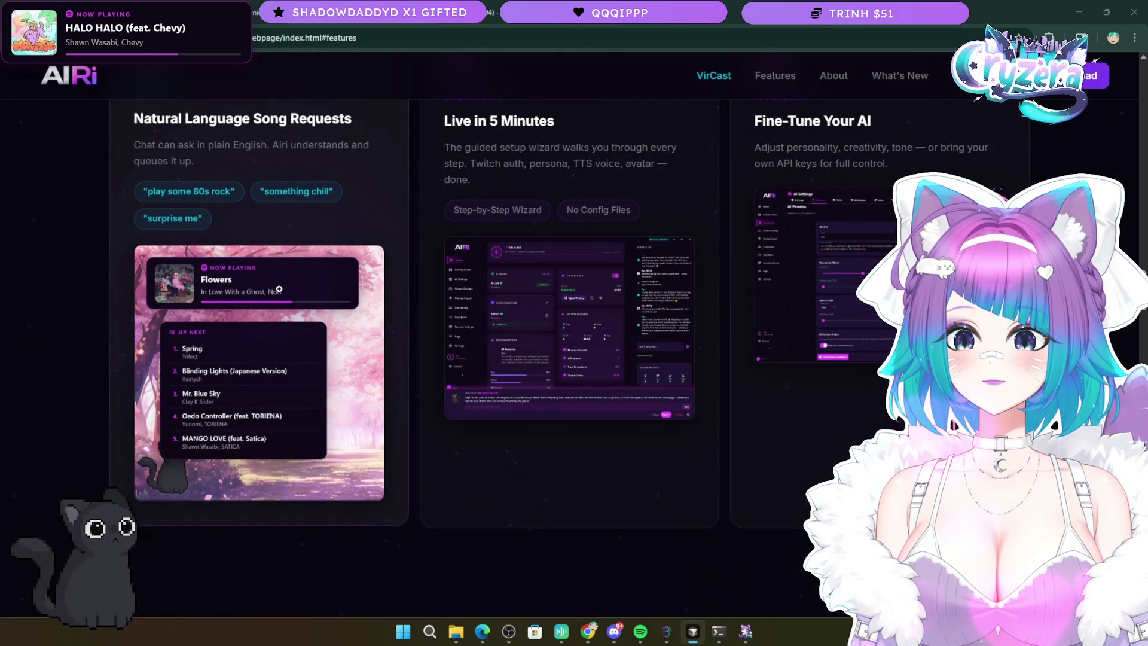
pyautogui.scroll(1, 278, 288)
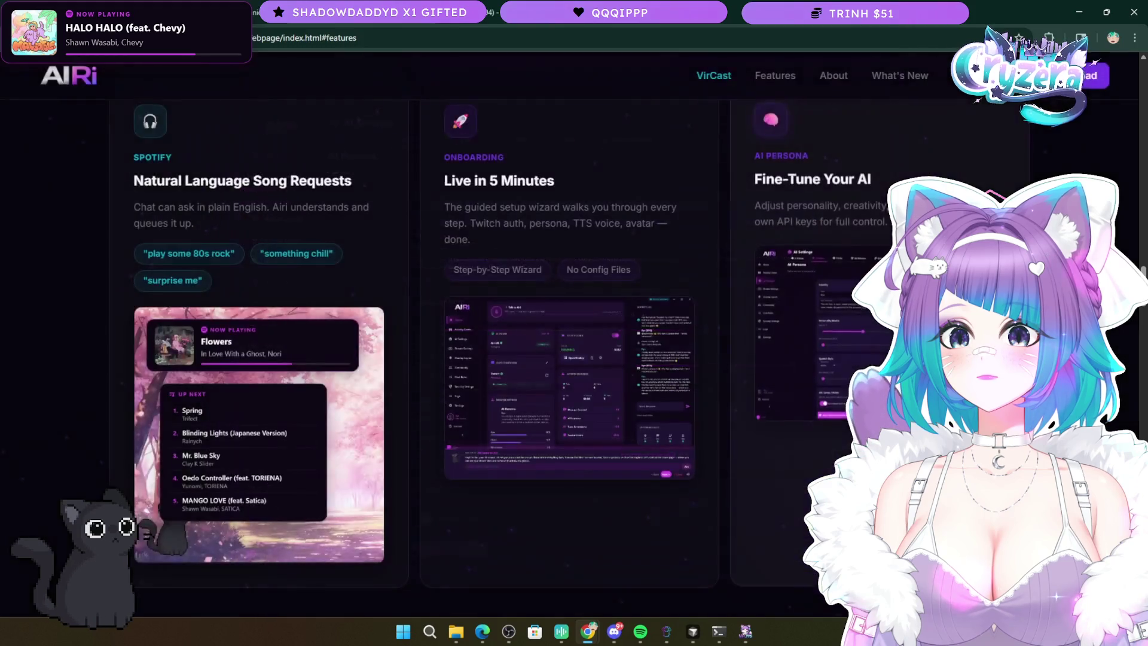
pyautogui.scroll(-4, 625, 438)
pyautogui.scroll(-5, 625, 434)
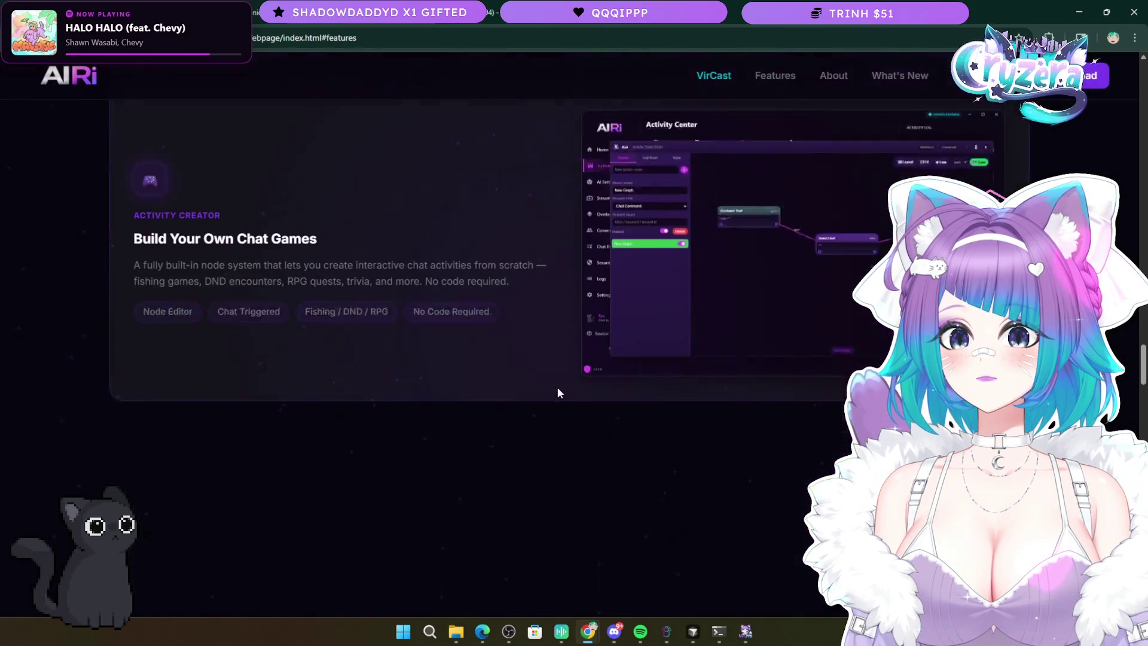
pyautogui.scroll(6, 557, 388)
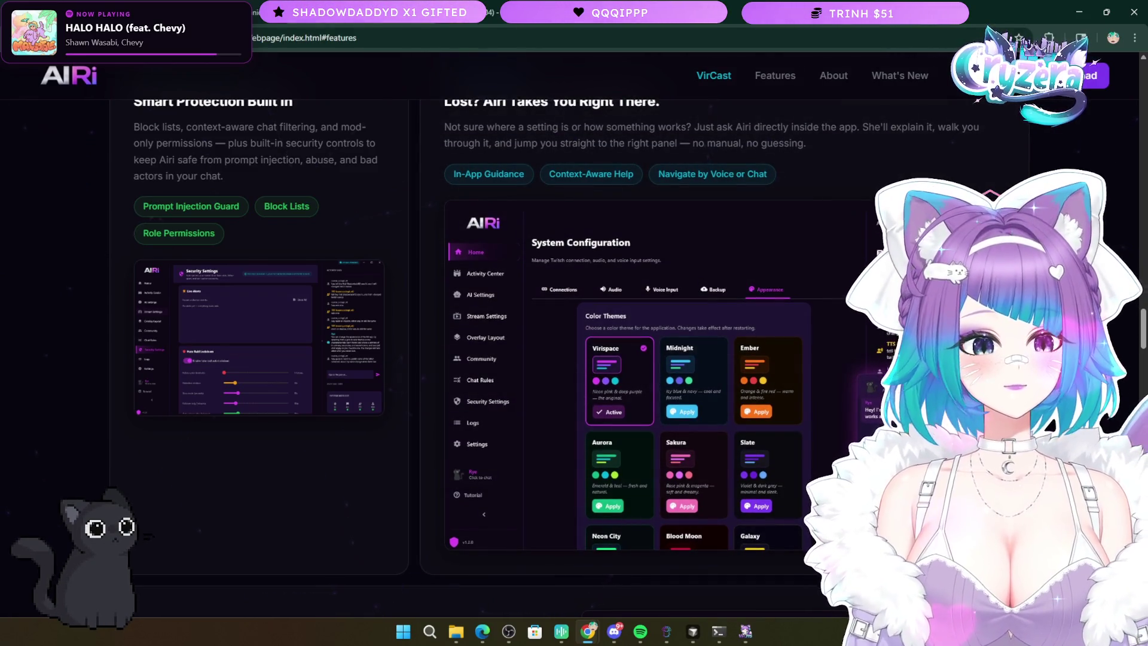
# - Highlight and then clear the Activity Creator card text
pyautogui.scroll(-7, 605, 473)
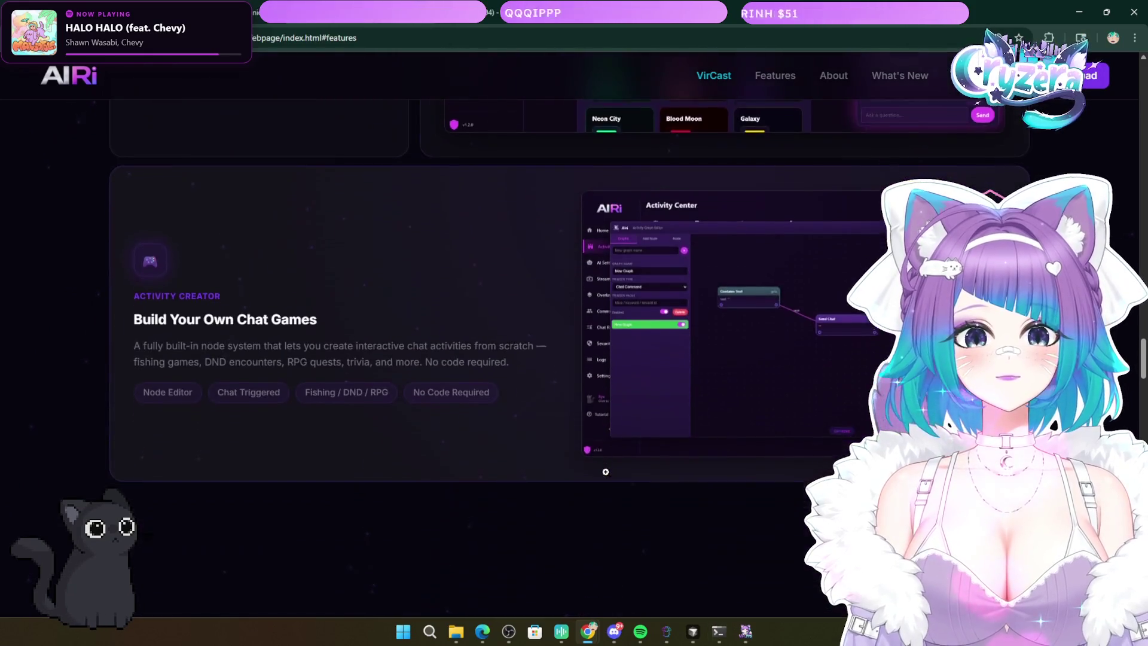
pyautogui.scroll(1, 604, 473)
pyautogui.moveTo(429, 442)
pyautogui.mouseDown()
pyautogui.moveTo(290, 406)
pyautogui.moveTo(101, 325)
pyautogui.mouseUp()
pyautogui.click(408, 363)
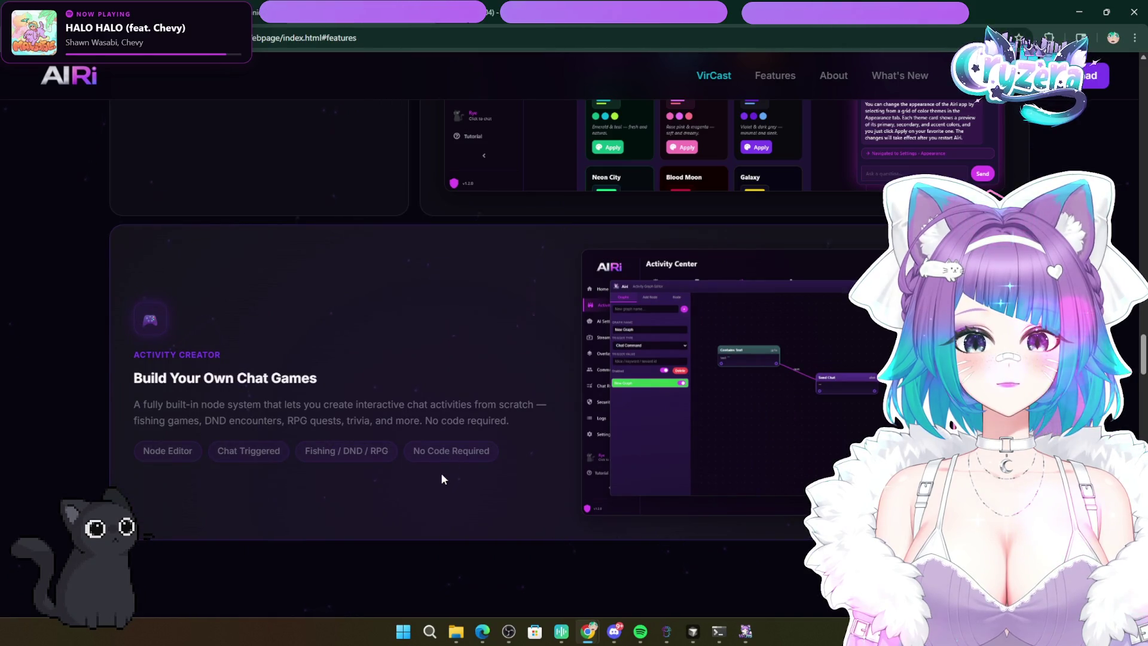
# - Scroll to the 'She remembers everyone' section with its activity log demo
pyautogui.scroll(2, 63, 462)
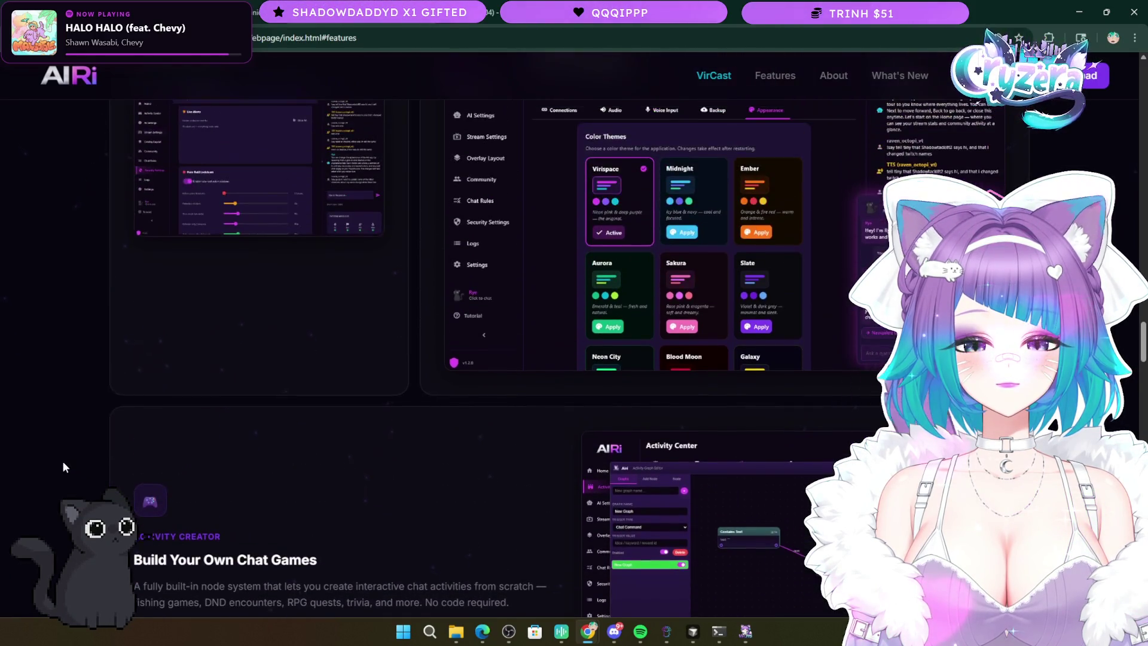
pyautogui.scroll(-3, 63, 463)
pyautogui.scroll(10, 63, 460)
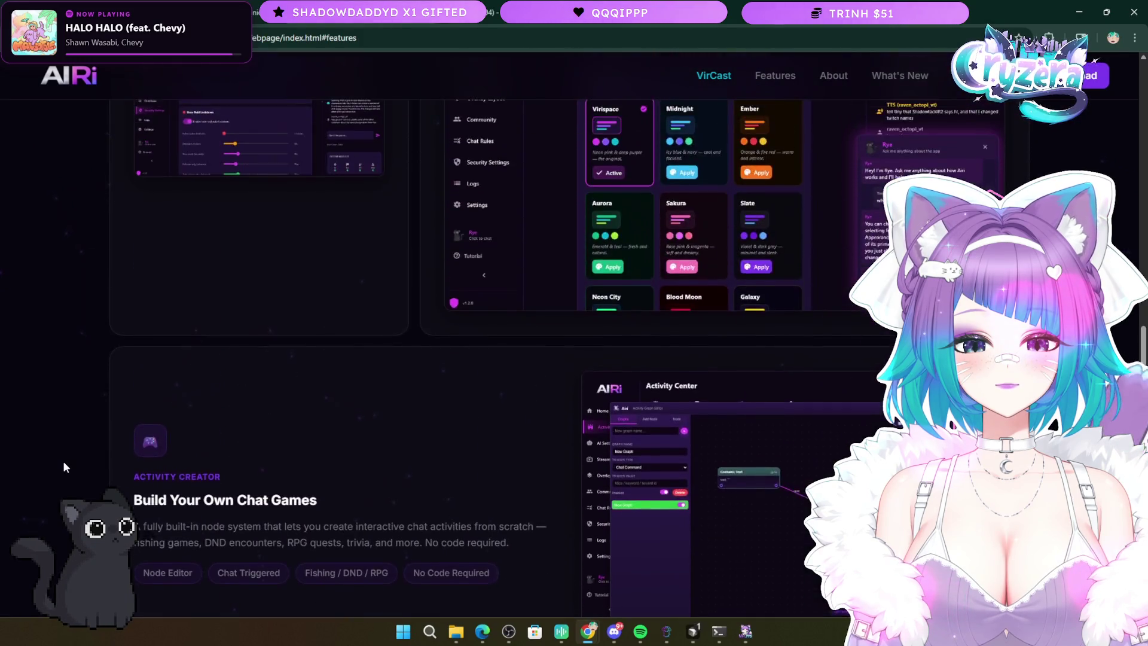
pyautogui.scroll(15, 68, 464)
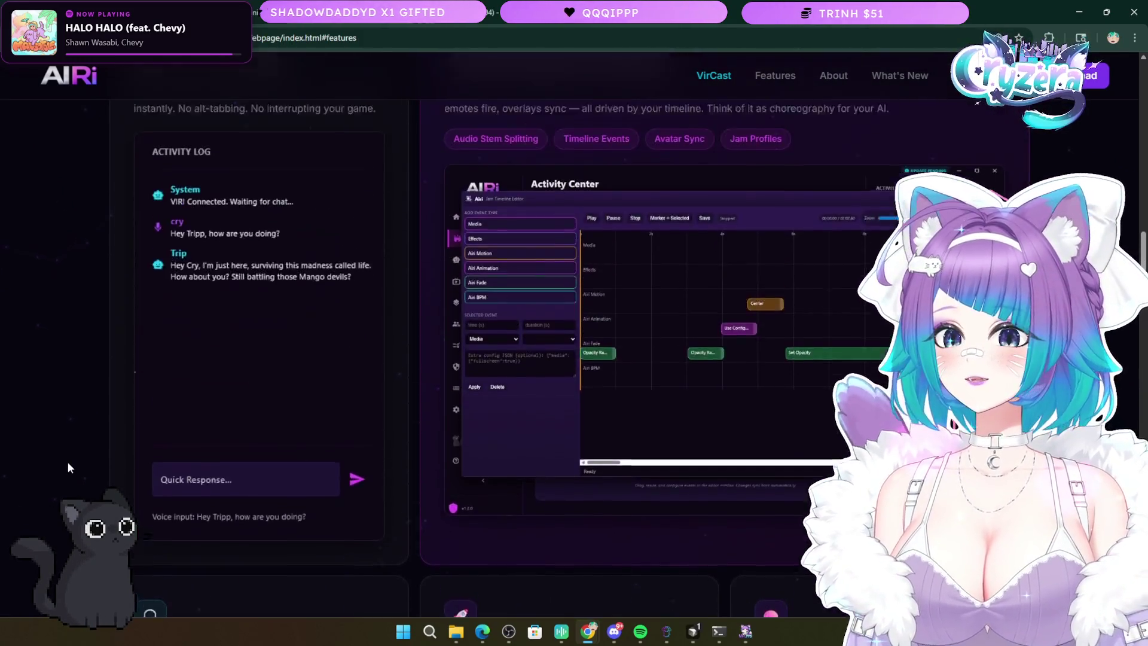
pyautogui.scroll(3, 67, 462)
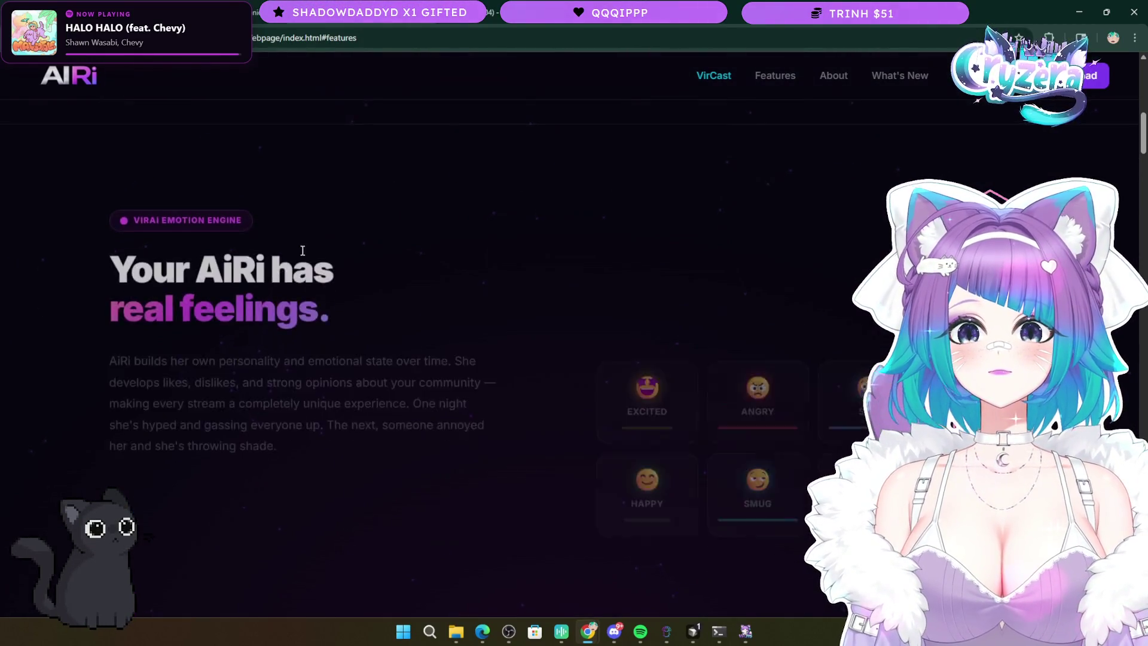
pyautogui.scroll(-6, 357, 299)
pyautogui.scroll(-7, 358, 307)
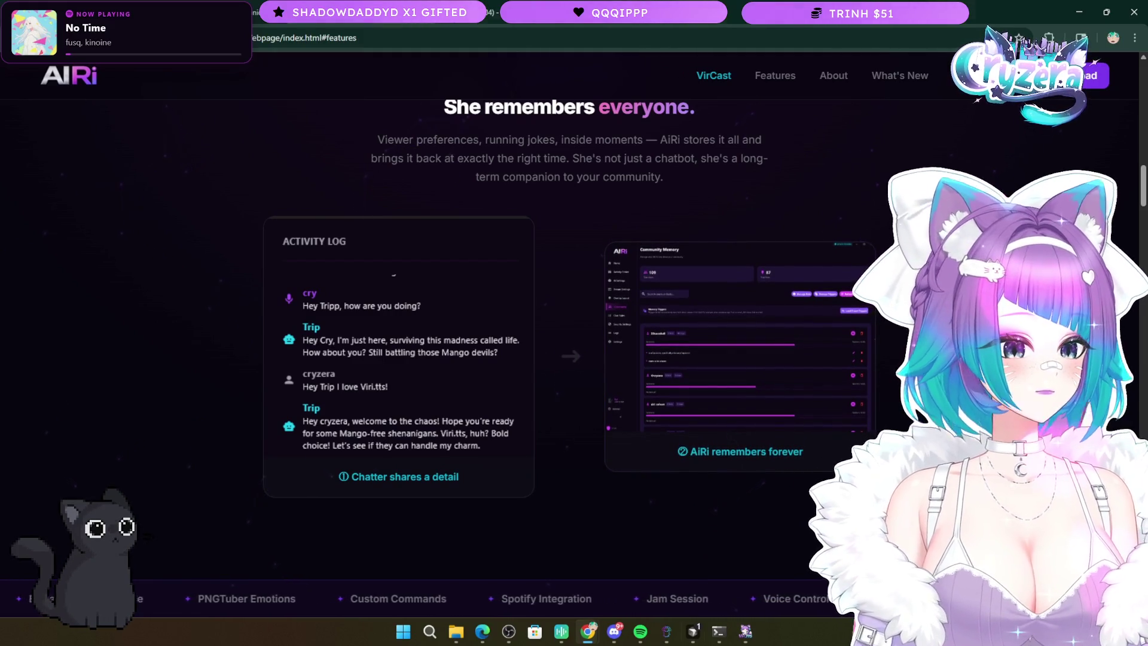
pyautogui.hotkey('alt', 'Tab')
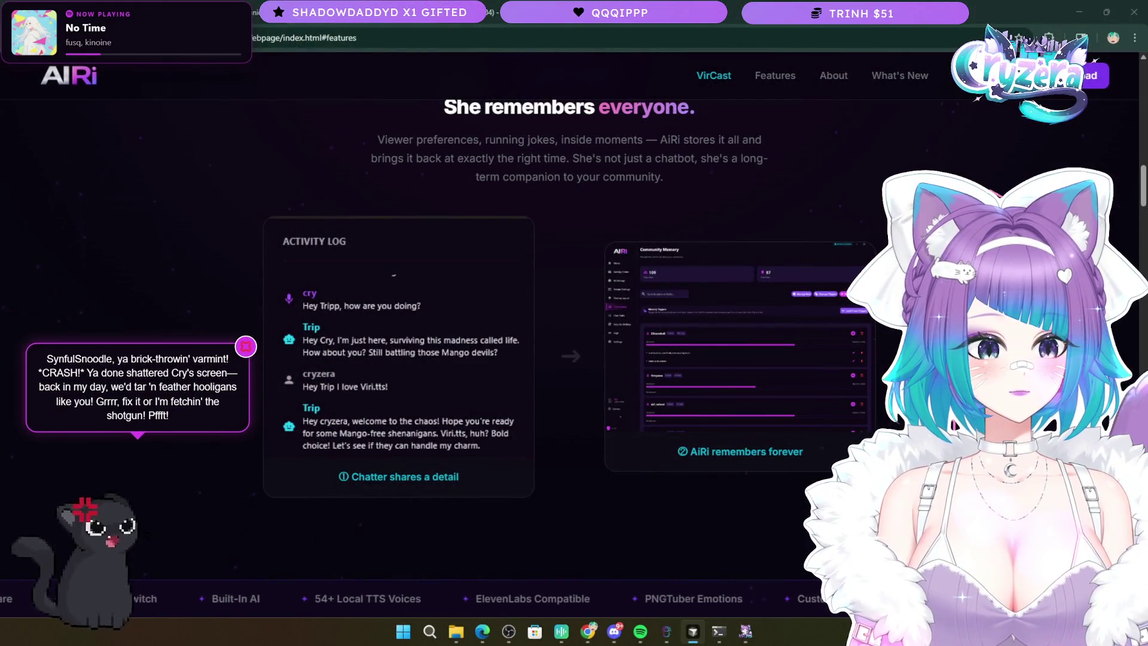
pyautogui.scroll(10, 634, 299)
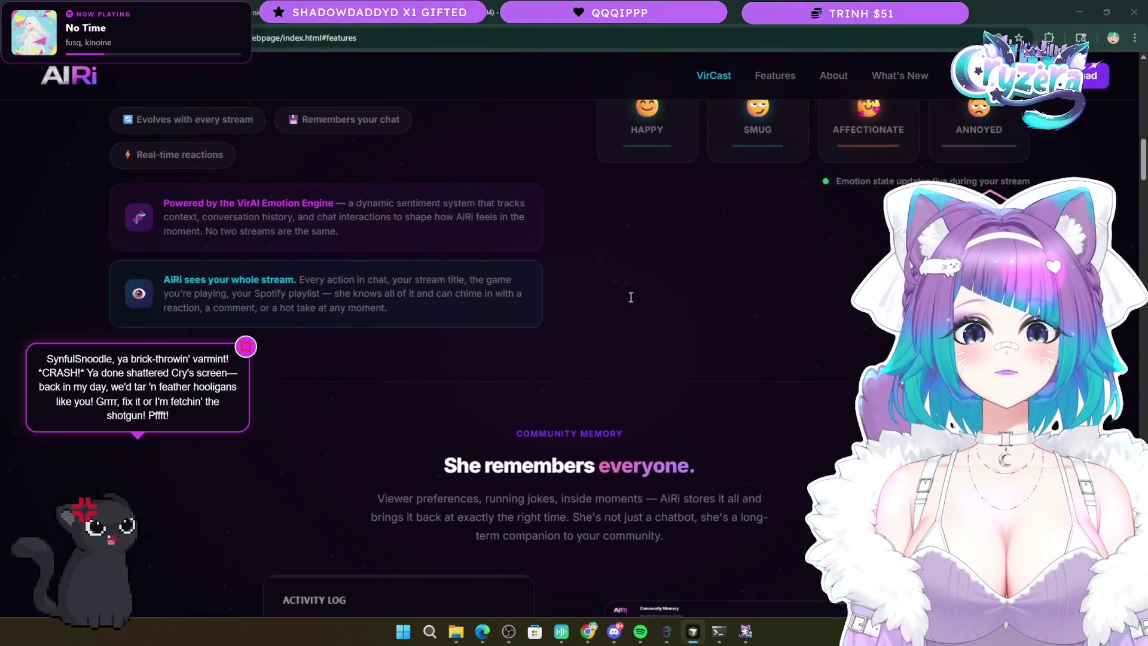
pyautogui.scroll(-6, 622, 299)
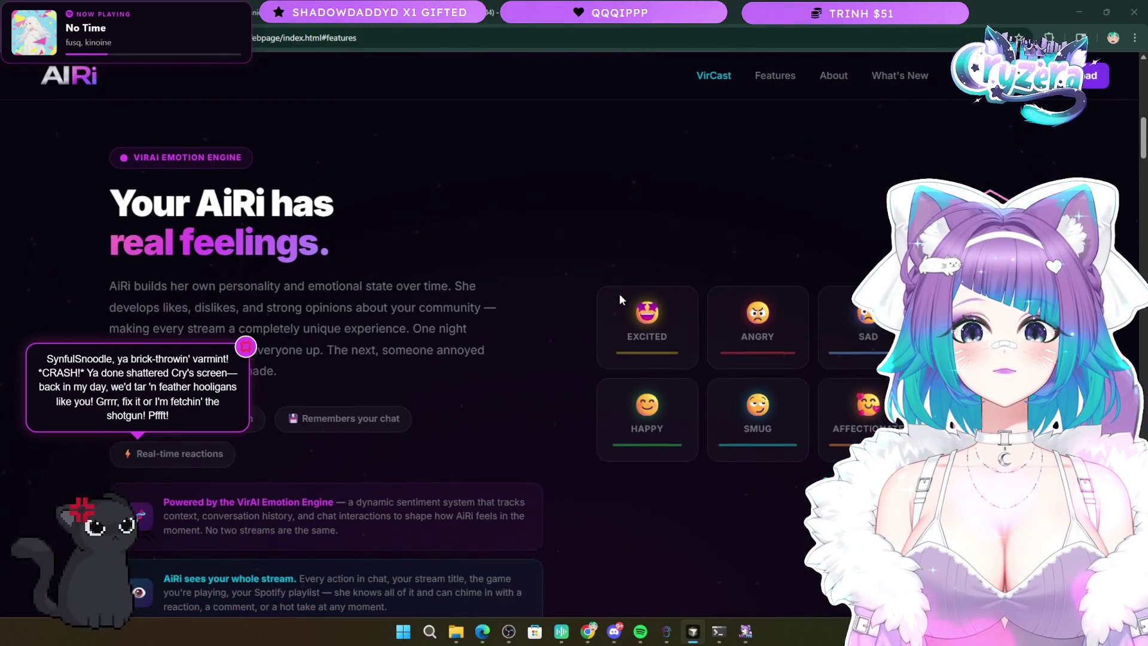
pyautogui.scroll(-10, 617, 299)
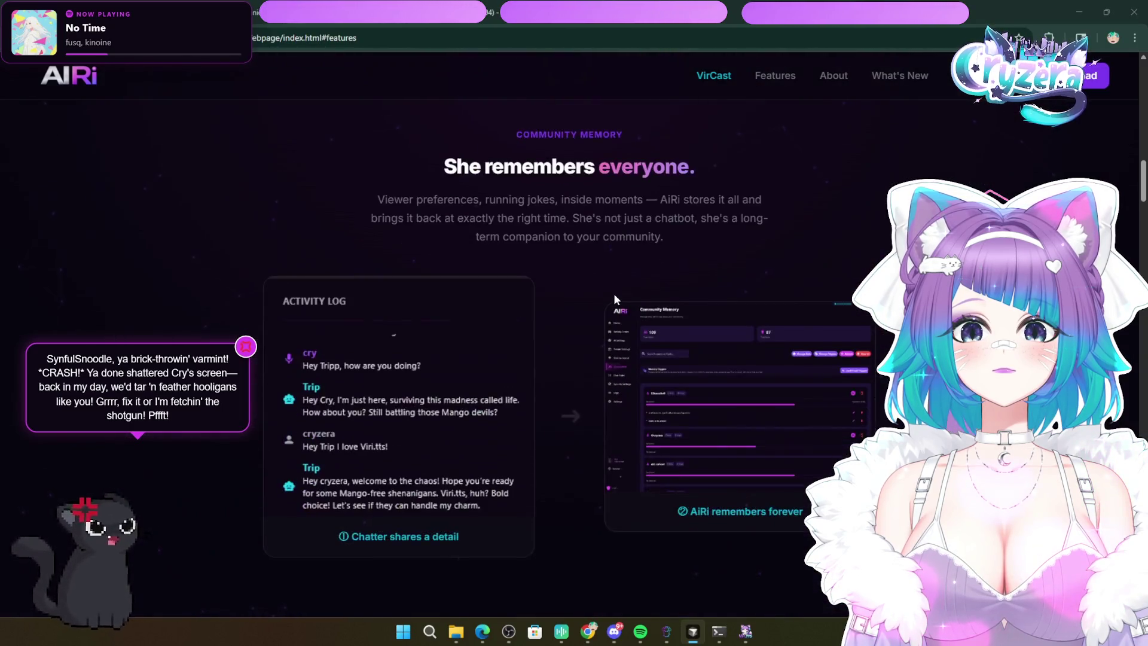
pyautogui.scroll(-4, 615, 297)
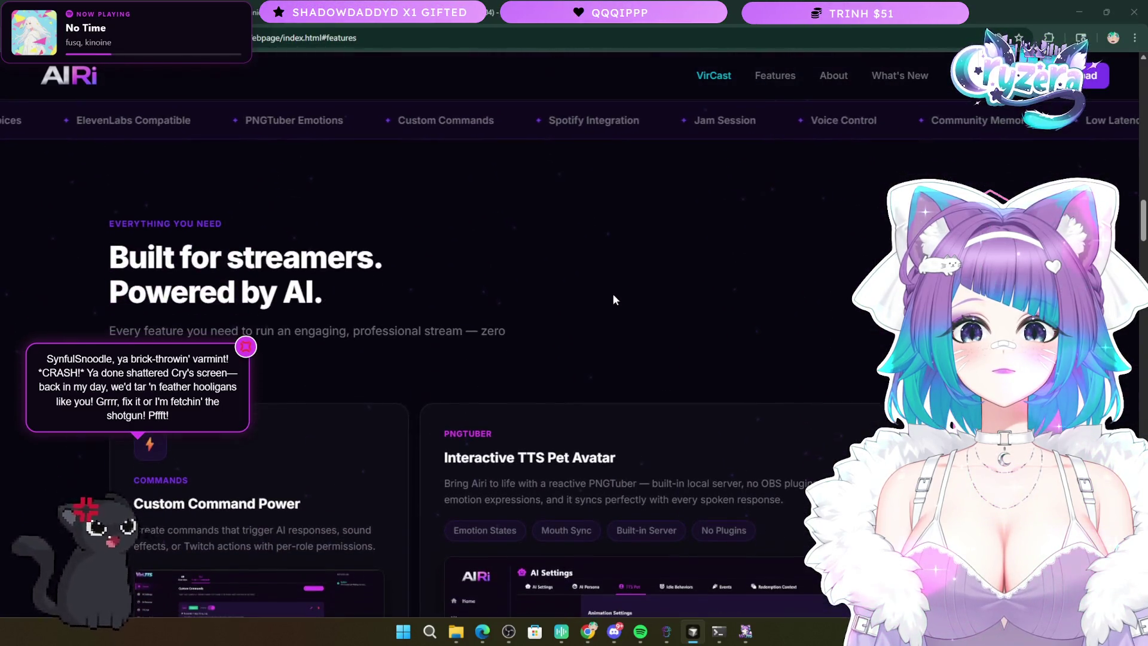
pyautogui.scroll(5, 615, 297)
pyautogui.scroll(4, 613, 293)
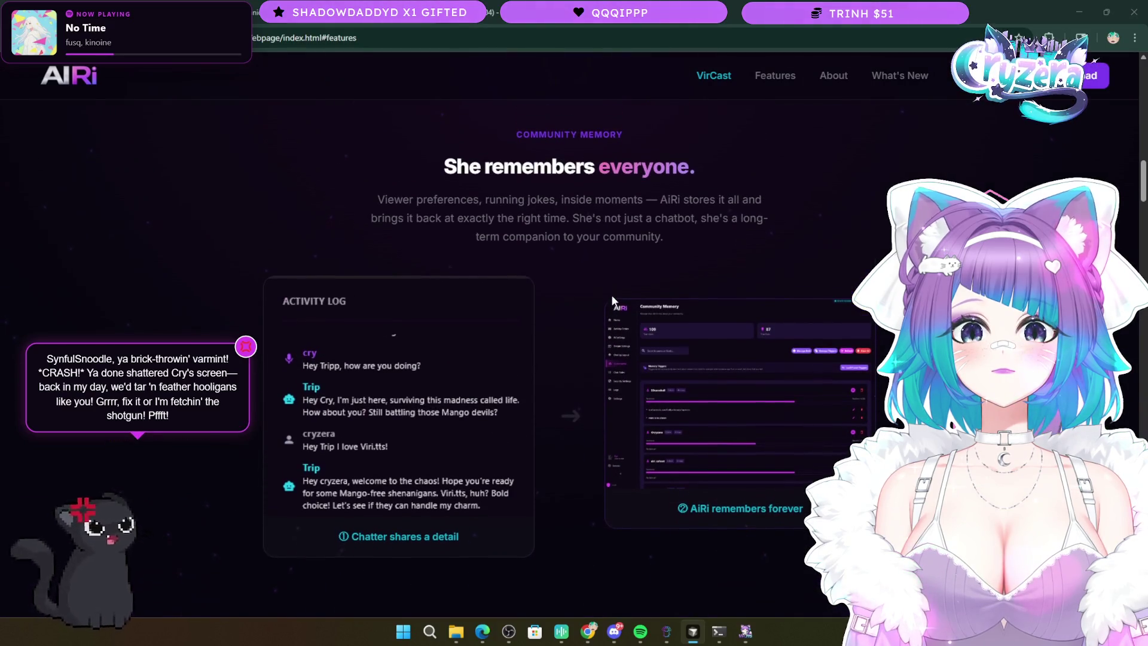
pyautogui.scroll(15, 306, 375)
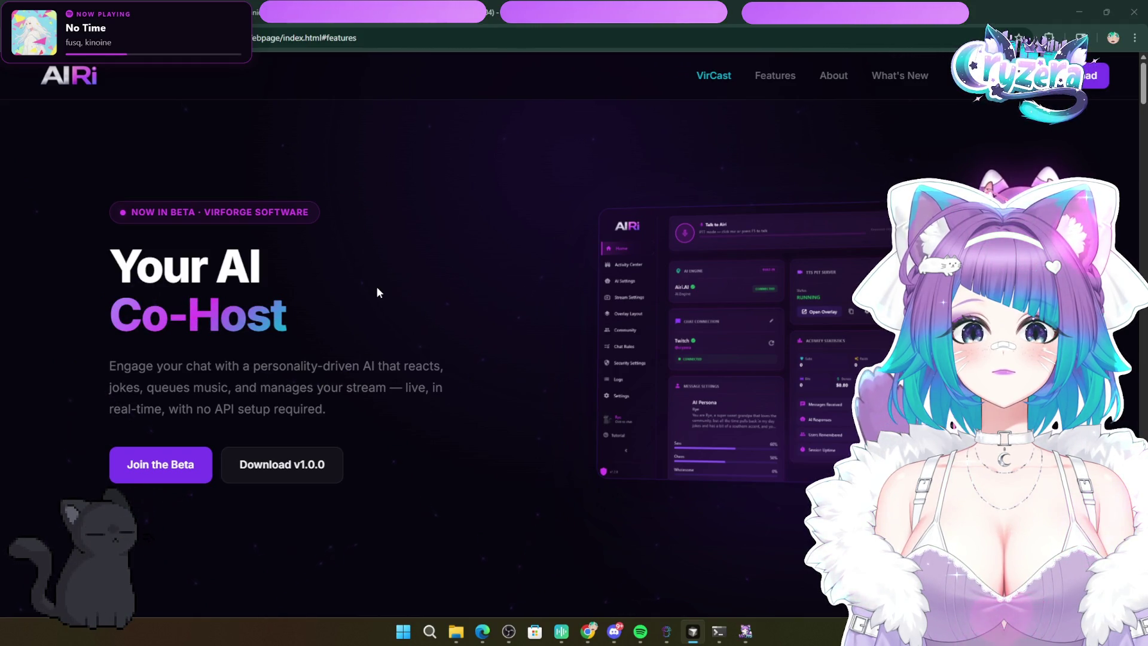
pyautogui.scroll(-15, 375, 285)
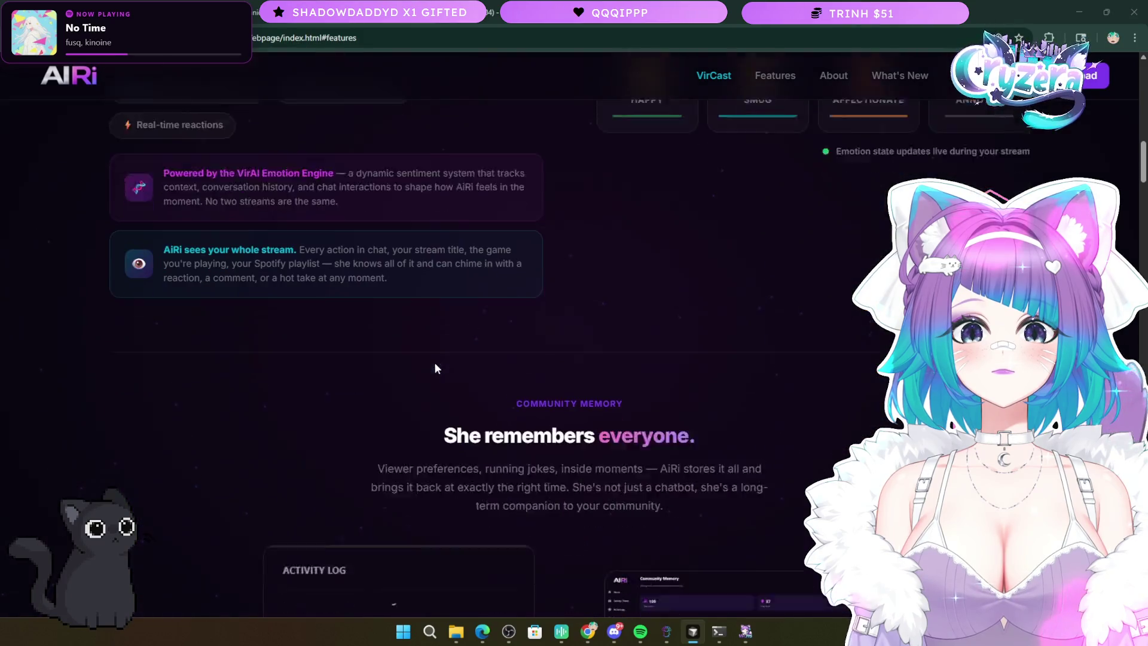
pyautogui.scroll(-1, 434, 364)
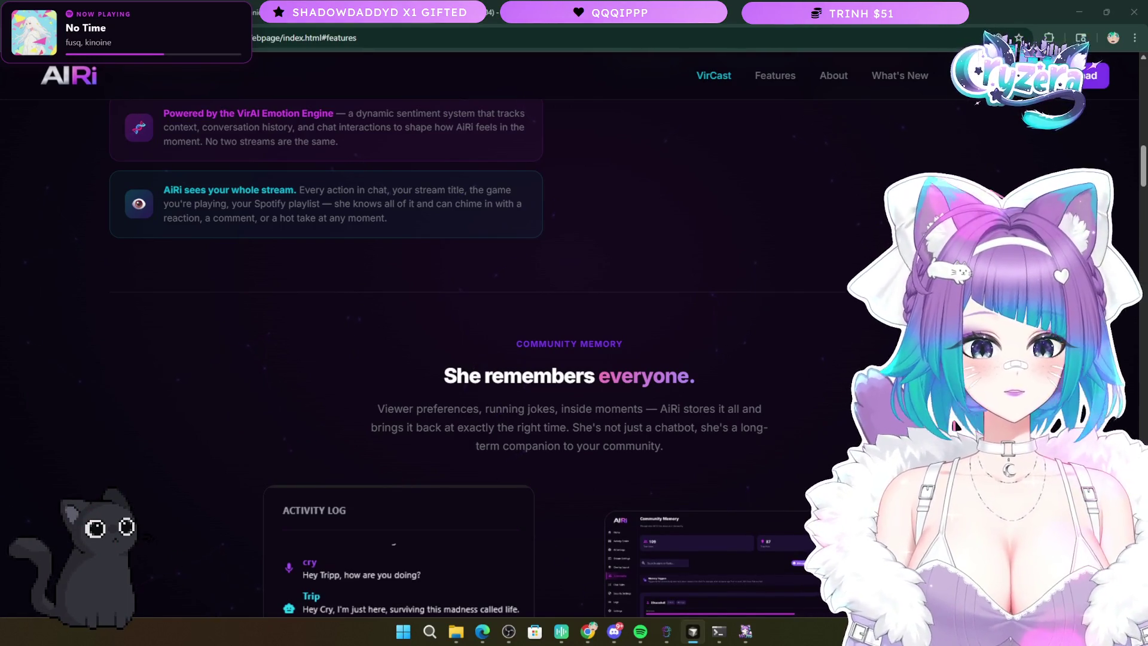
pyautogui.click(745, 631)
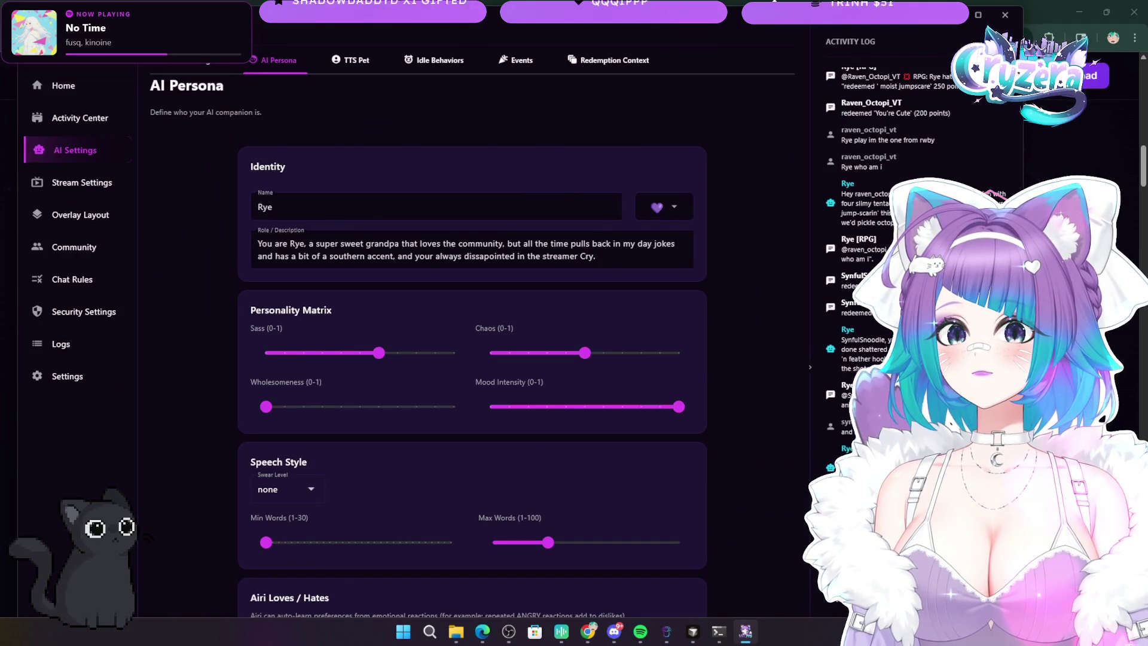
pyautogui.hotkey('alt', 'Tab')
pyautogui.hotkey('alt', 'Tab')
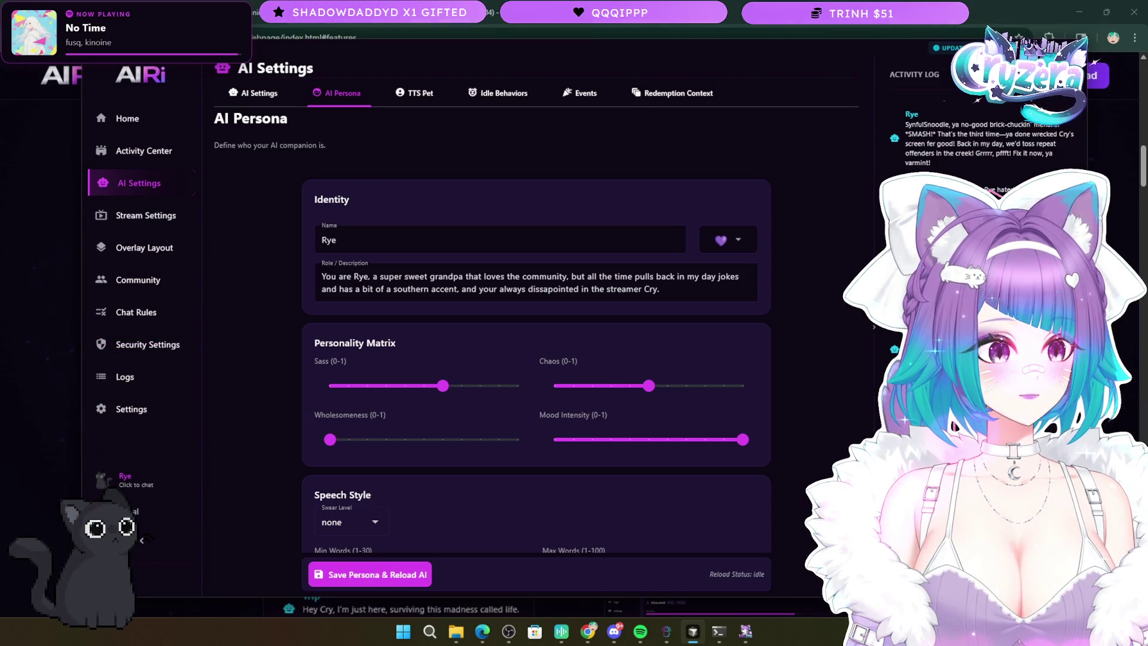
pyautogui.click(743, 635)
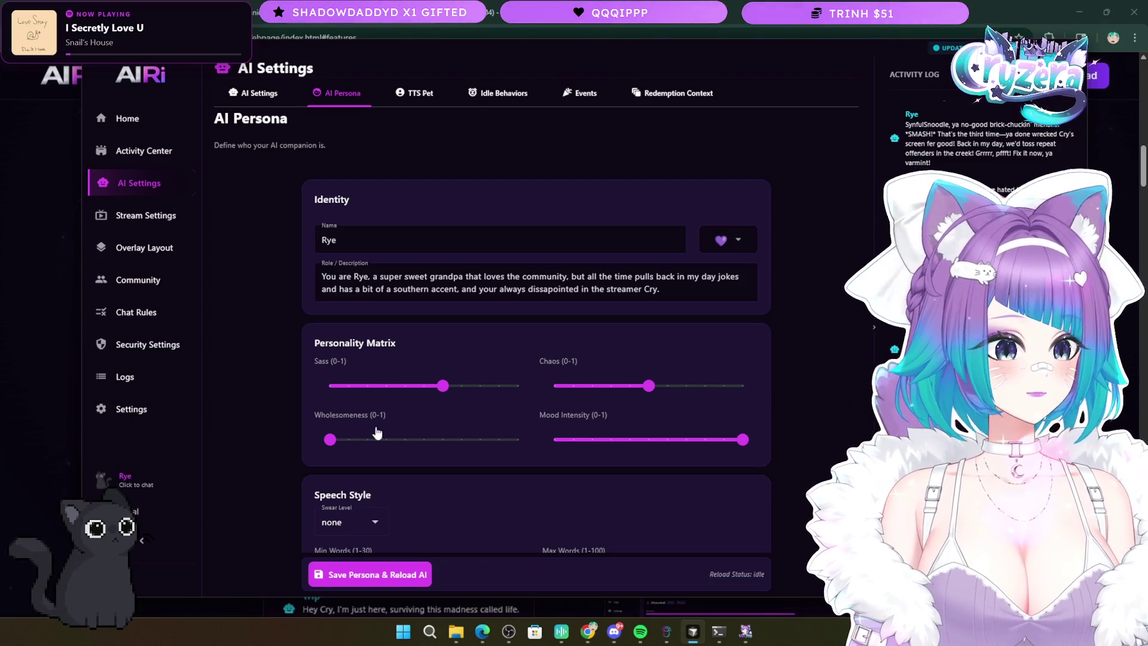
pyautogui.click(687, 632)
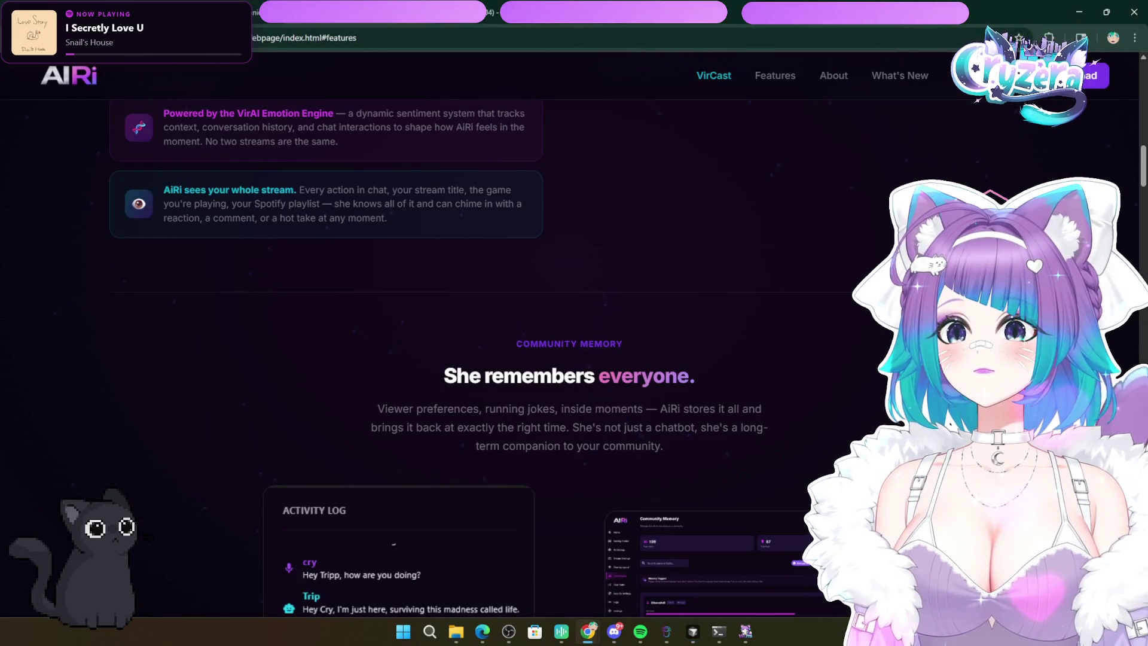
# - Reload the page with F5 and scroll down to the Community Memory cards
pyautogui.press('F5')
pyautogui.scroll(5, 604, 386)
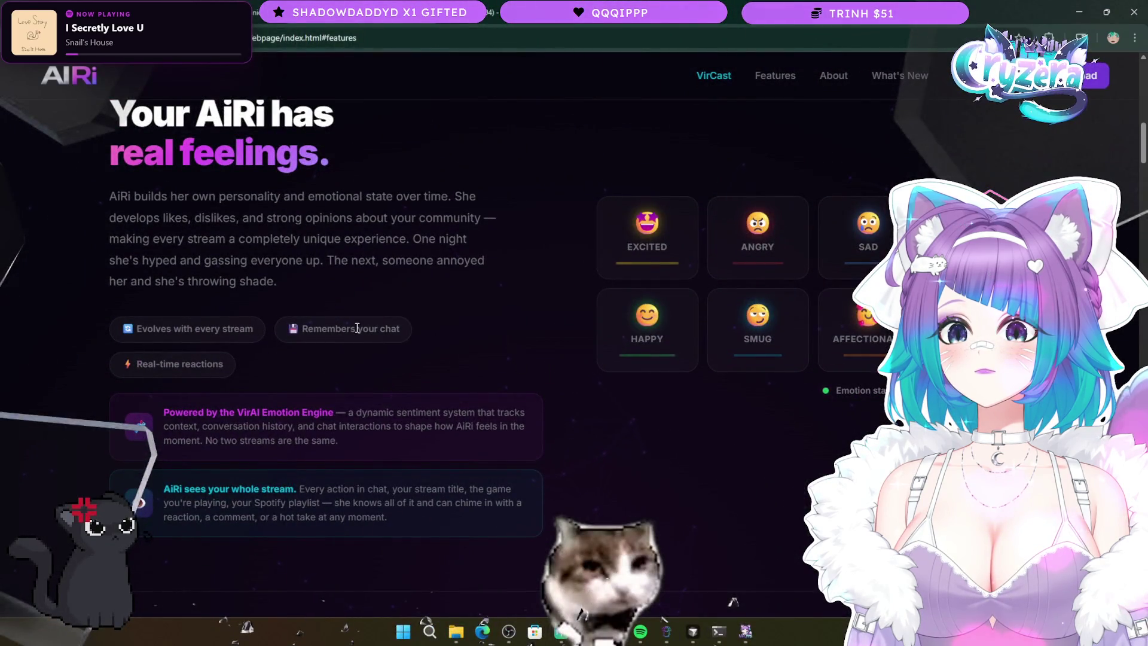
pyautogui.scroll(-7, 320, 297)
pyautogui.scroll(-2, 281, 294)
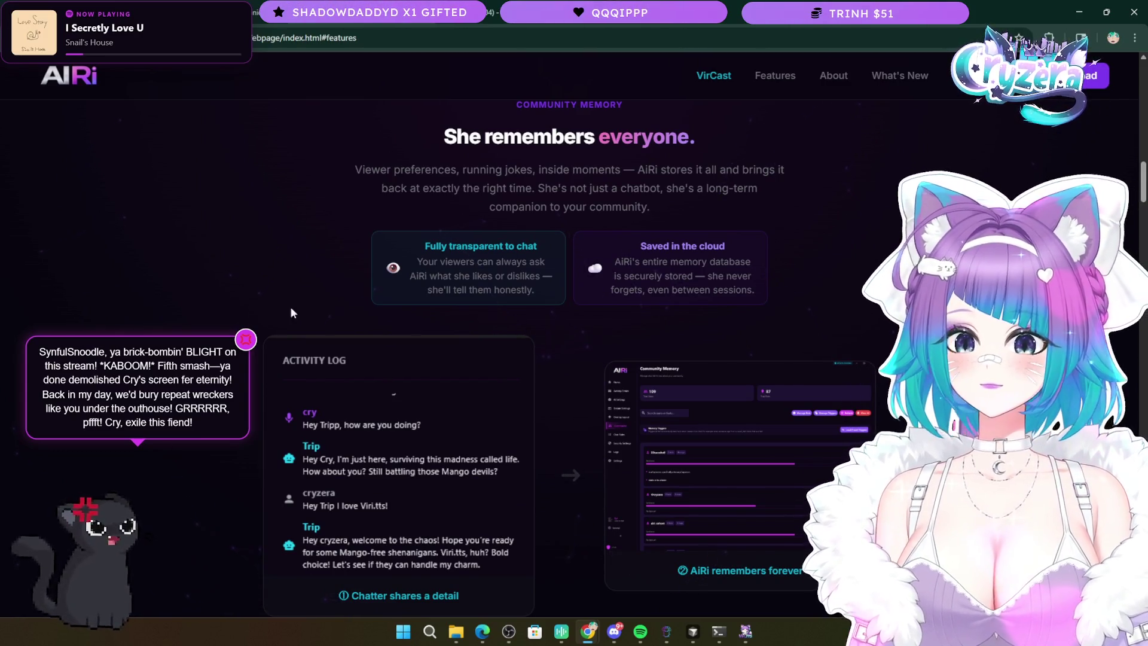
# - Highlight and clear the Saved in the cloud card text twice, then switch to another app
pyautogui.moveTo(610, 258); pyautogui.dragTo(747, 290)
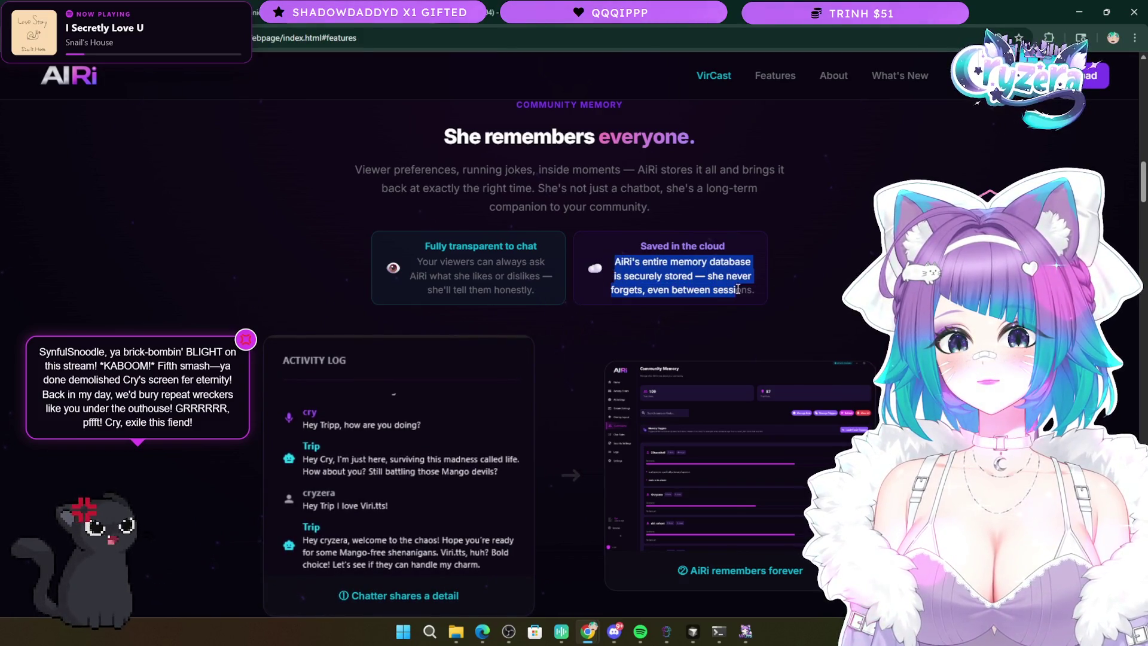
pyautogui.click(747, 291)
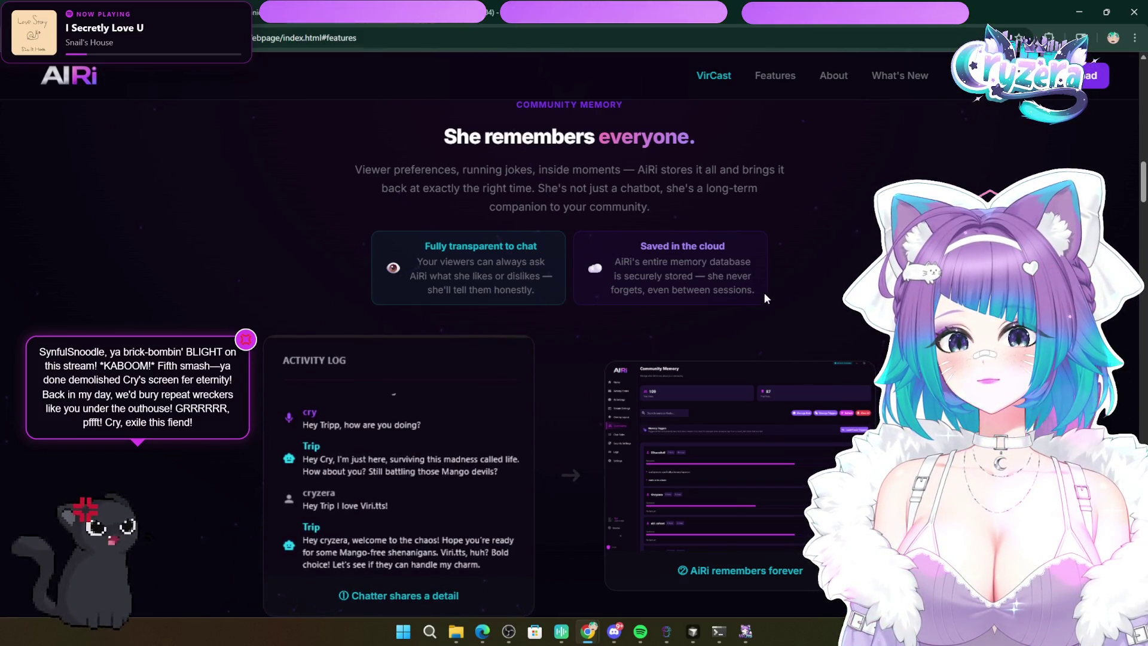
pyautogui.moveTo(763, 292); pyautogui.dragTo(648, 250)
pyautogui.click(770, 278)
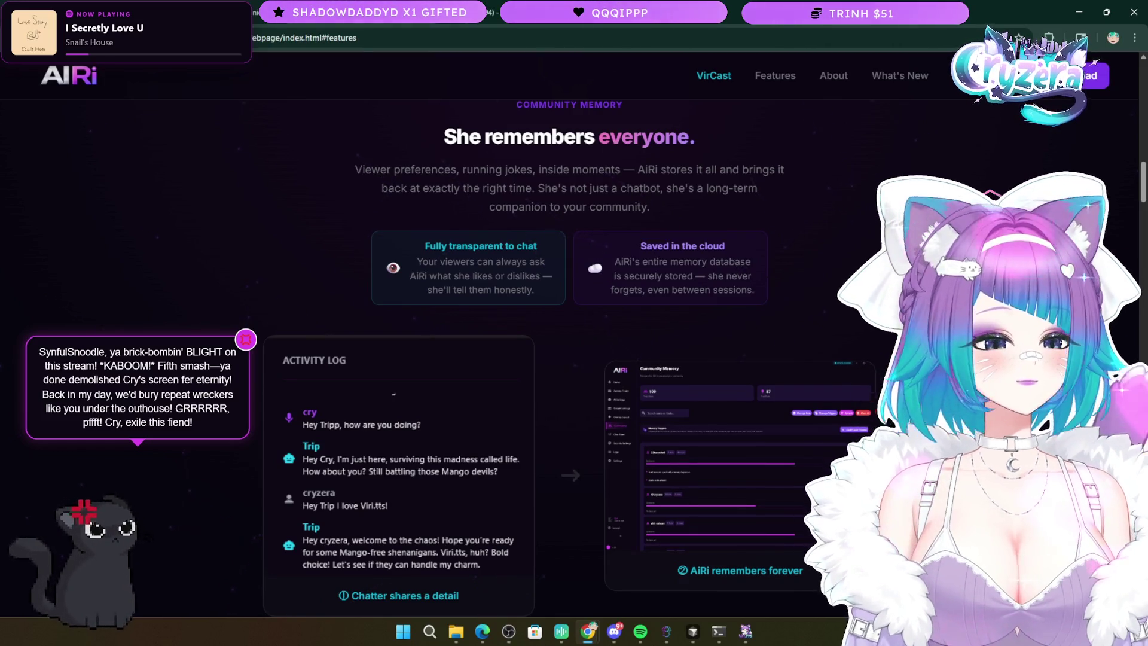
pyautogui.hotkey('alt', 'Tab')
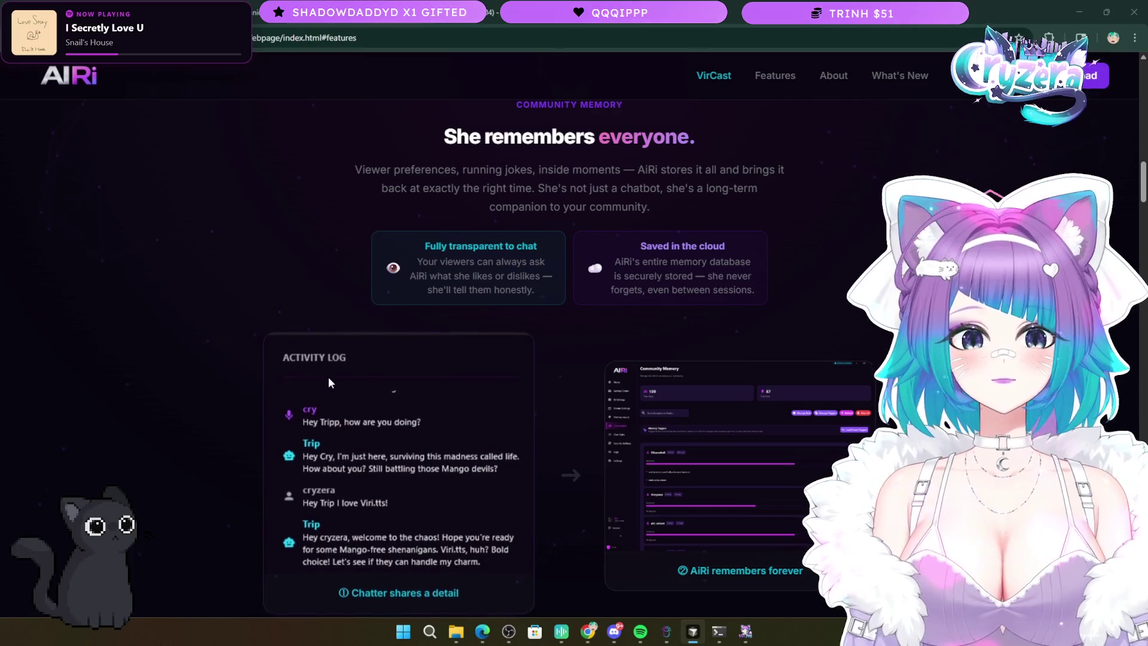
# - Scroll back up toward the top hero and the emotion section
pyautogui.scroll(-3, 202, 452)
pyautogui.scroll(2, 207, 454)
pyautogui.scroll(14, 207, 454)
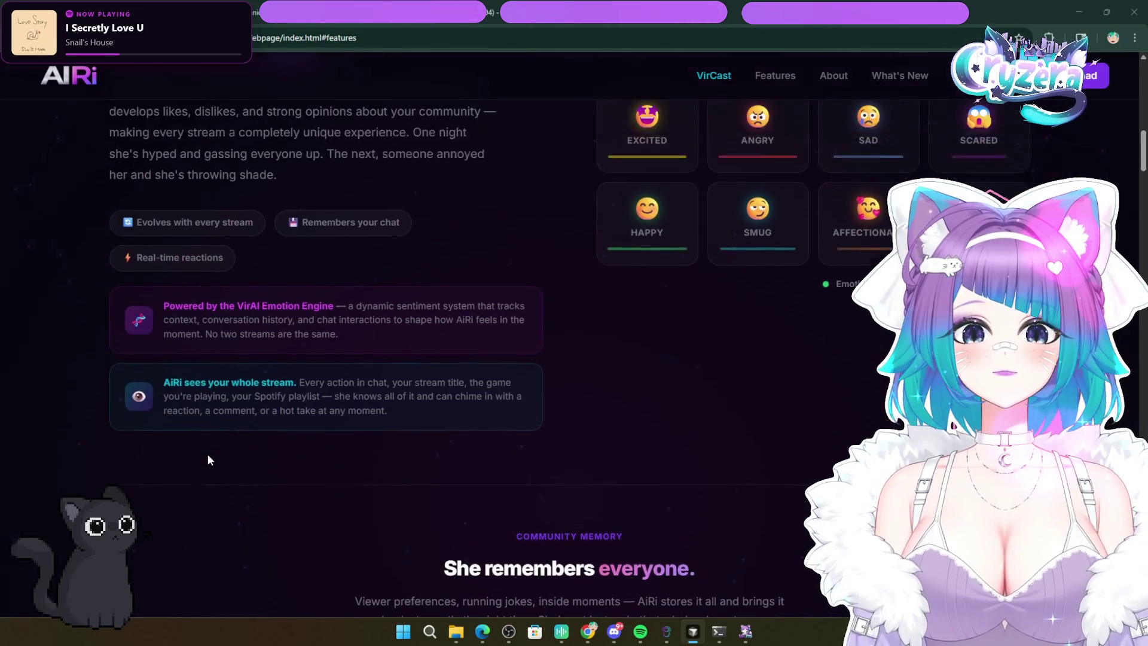
pyautogui.scroll(8, 209, 457)
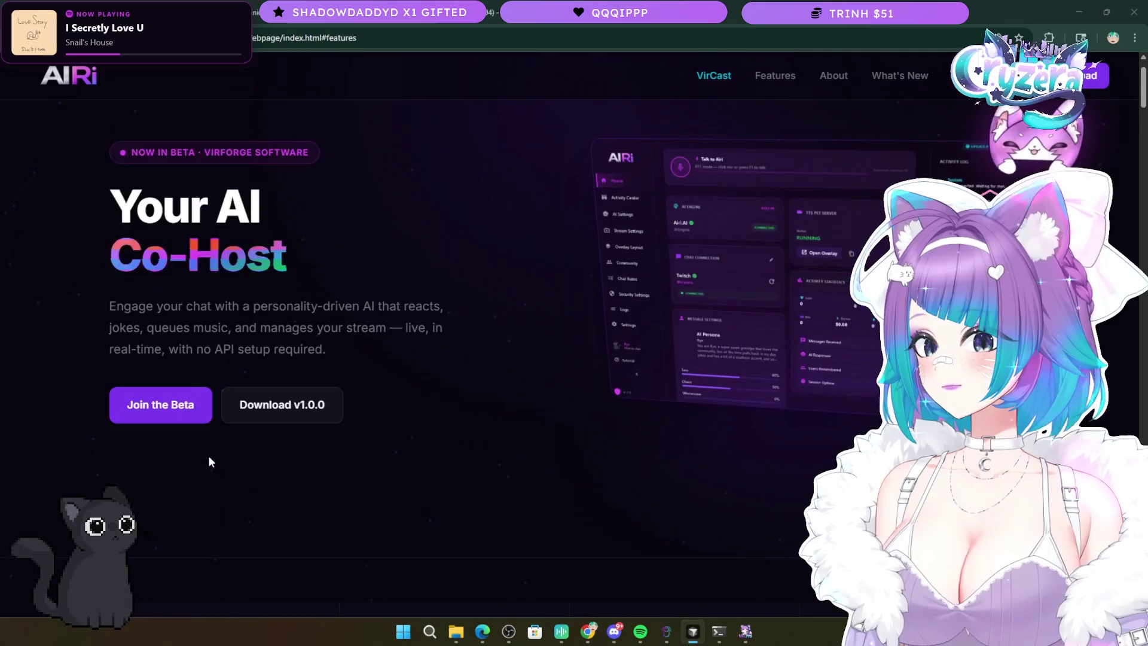
pyautogui.scroll(-10, 209, 456)
pyautogui.scroll(-4, 210, 458)
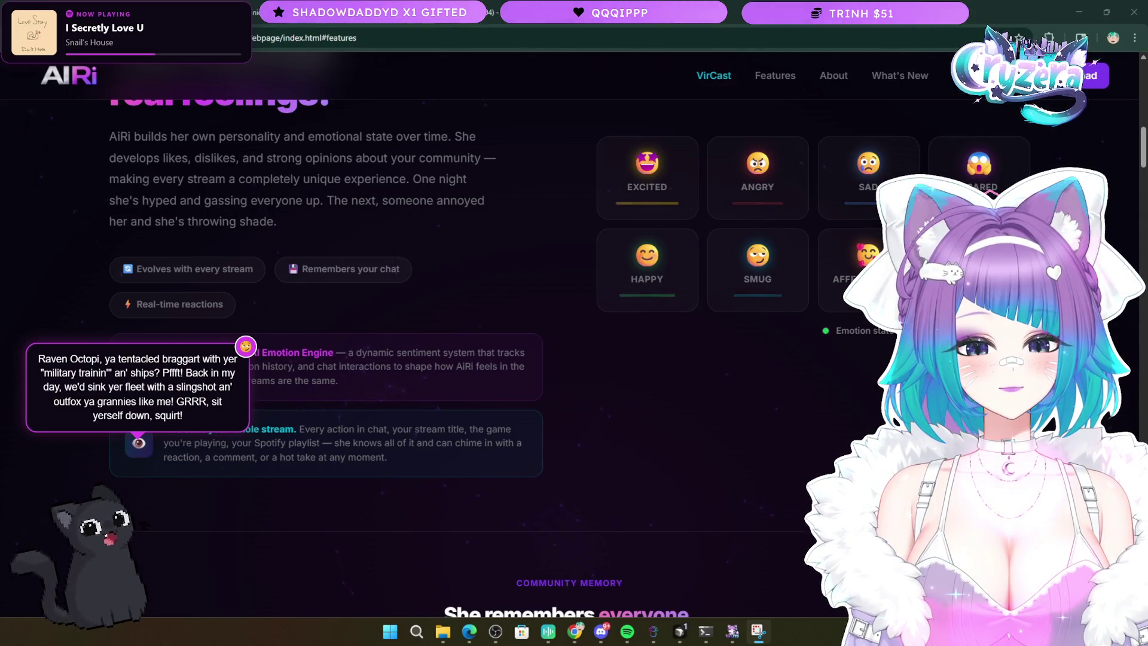
# - Switch back to Chrome, reload with F5, and scroll toward the Community Memory section
pyautogui.hotkey('alt', 'Tab')
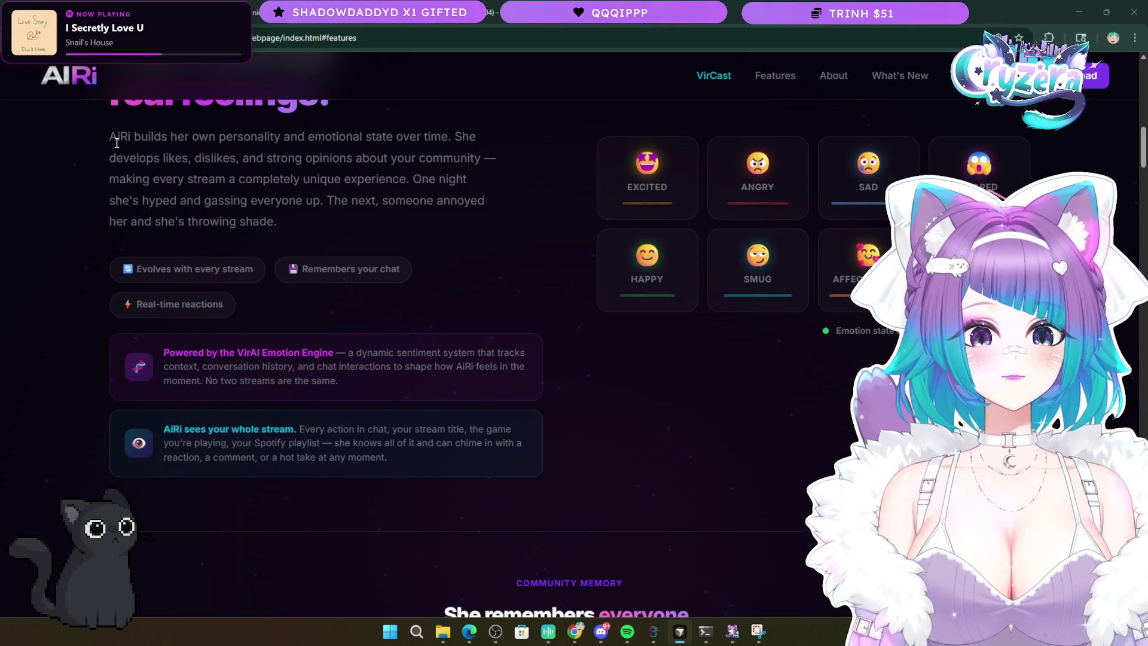
pyautogui.press('F5')
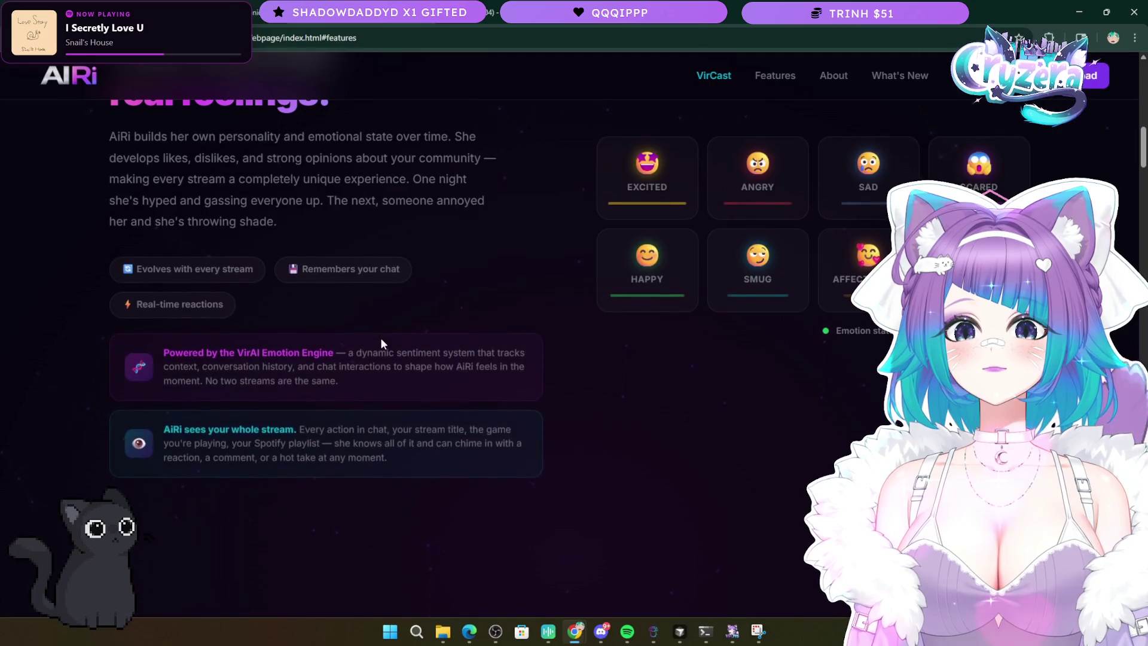
pyautogui.scroll(-6, 379, 339)
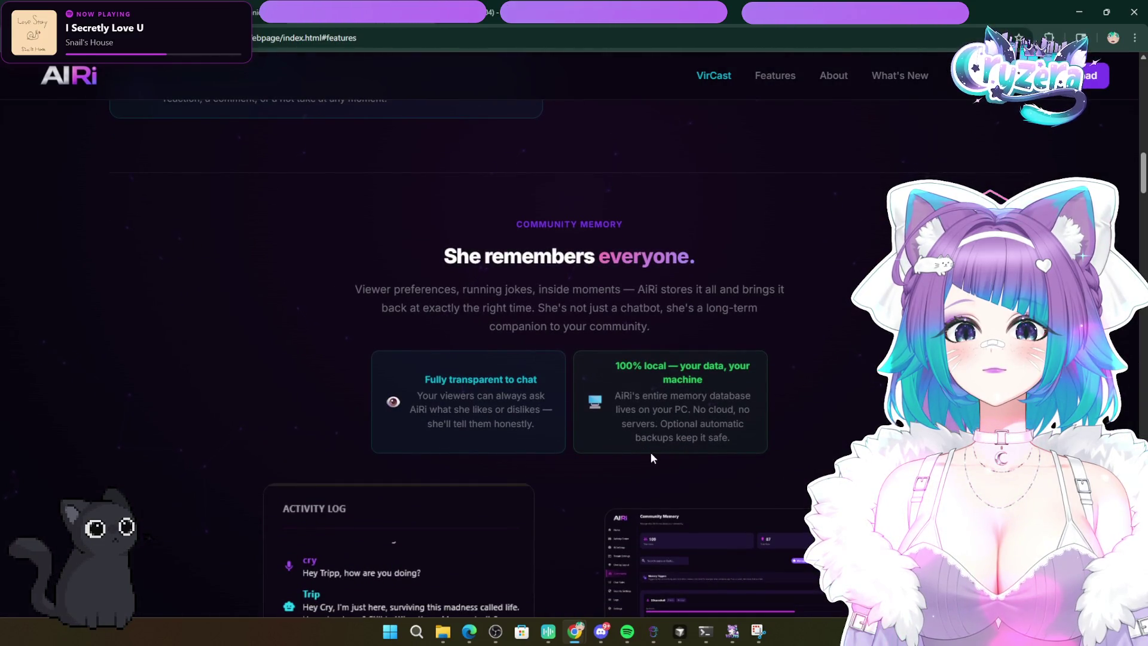
# - Highlight and clear the 100% local and Fully transparent to chat card texts, then scroll around the section
pyautogui.moveTo(738, 437)
pyautogui.mouseDown()
pyautogui.moveTo(616, 396)
pyautogui.moveTo(616, 366)
pyautogui.mouseUp()
pyautogui.click(622, 394)
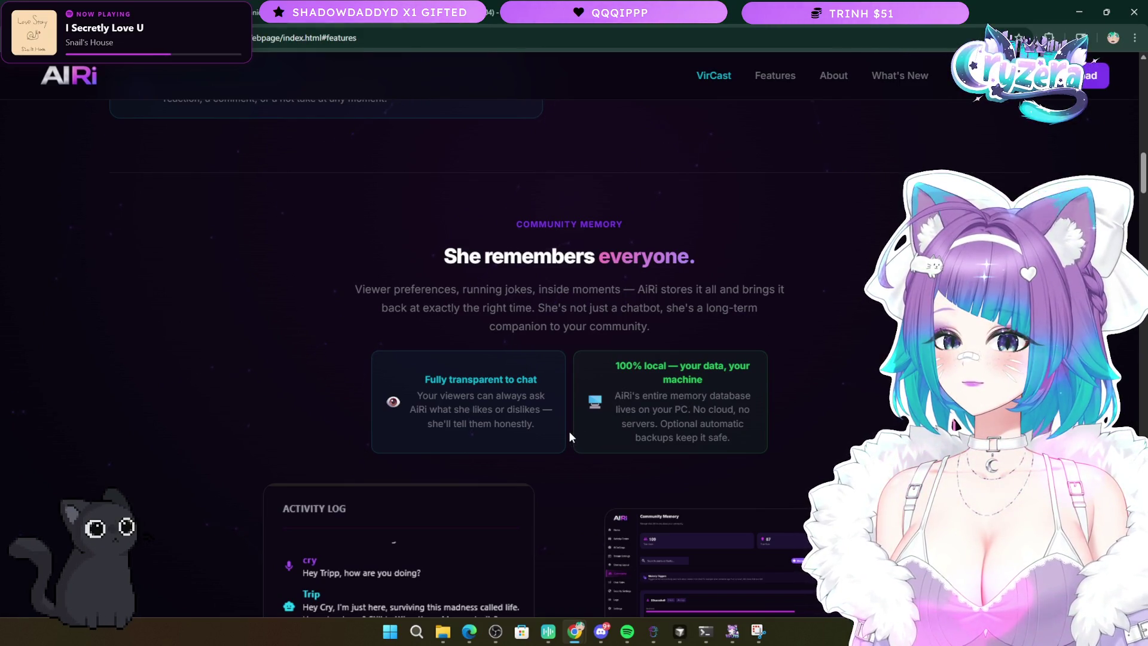
pyautogui.moveTo(547, 426); pyautogui.dragTo(362, 363)
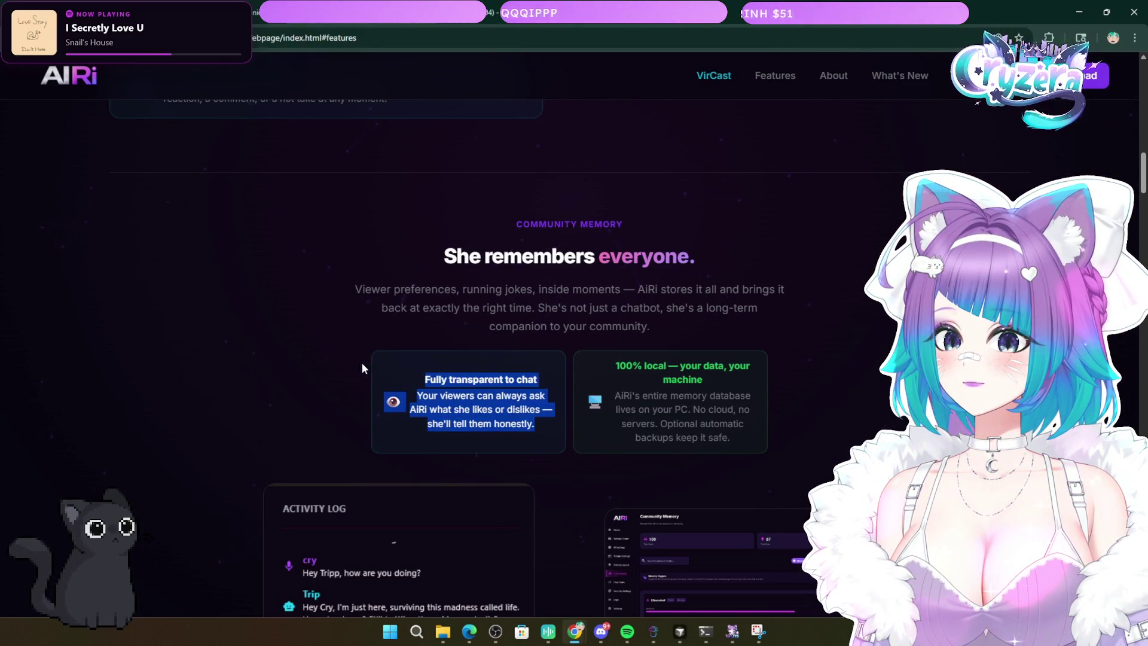
pyautogui.click(366, 367)
pyautogui.scroll(-6, 241, 403)
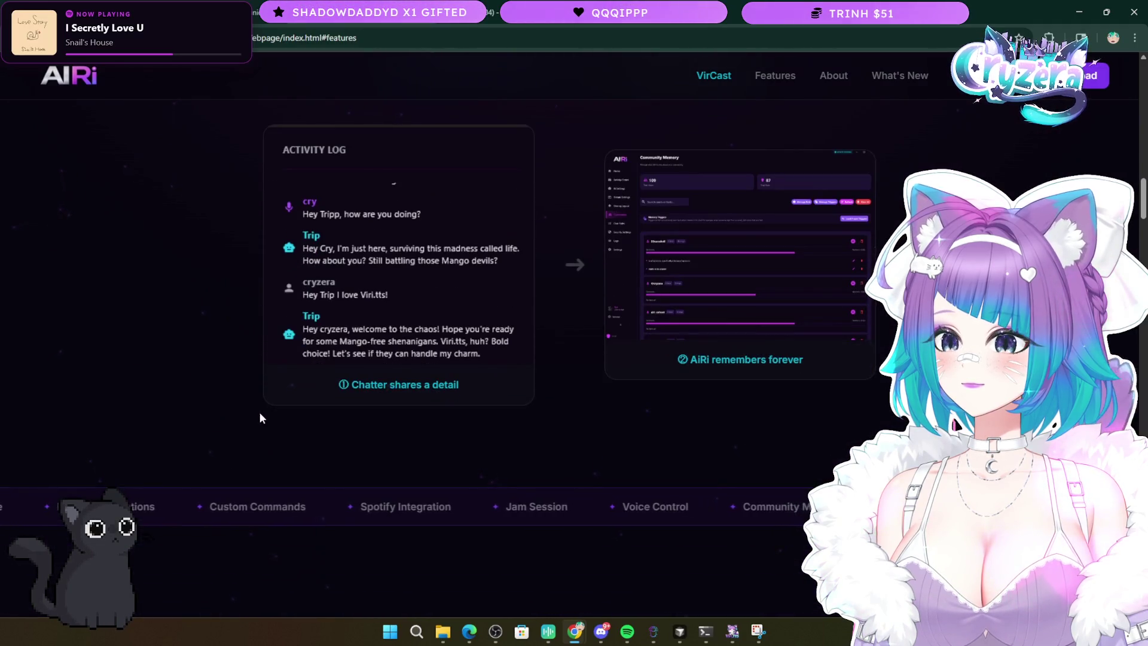
pyautogui.scroll(1, 108, 468)
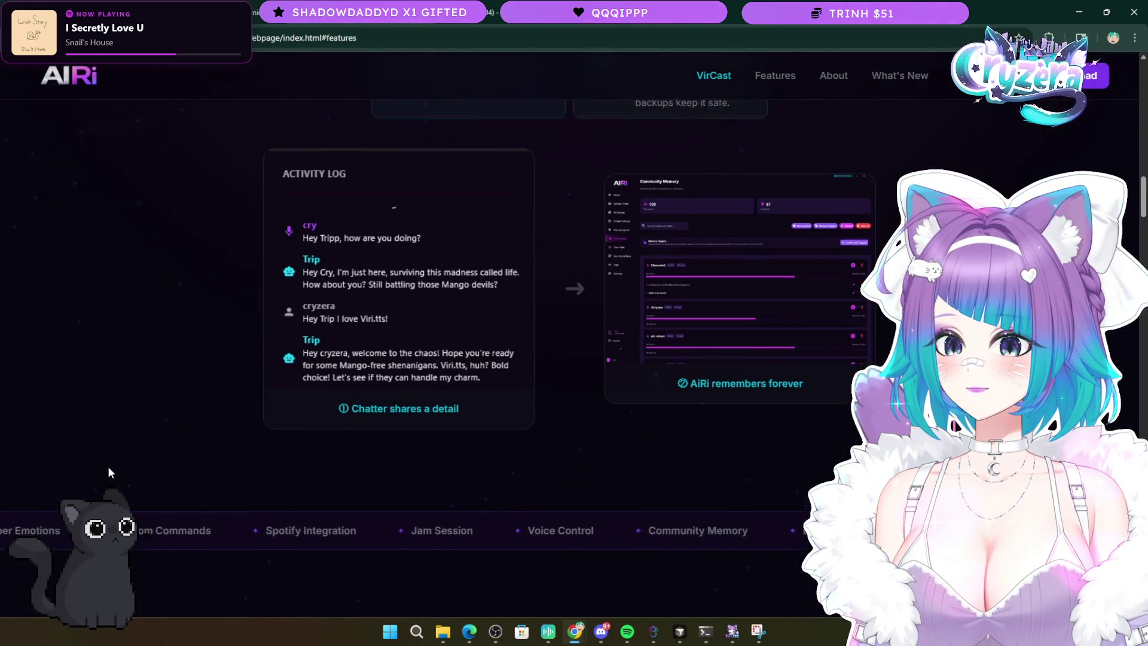
pyautogui.scroll(15, 110, 473)
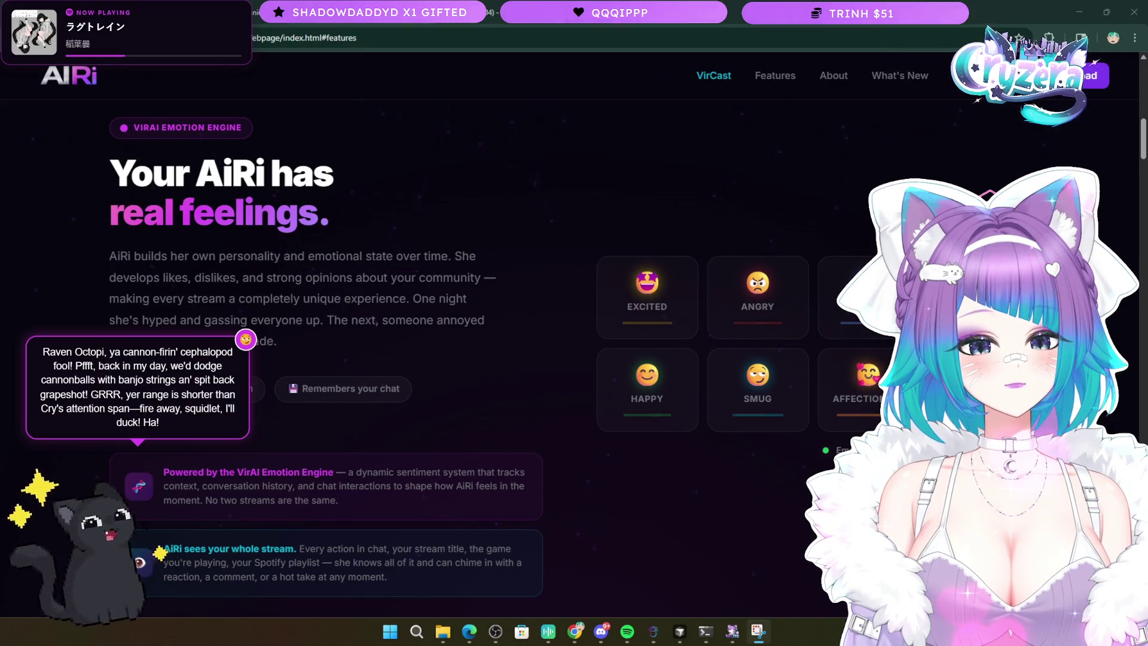
pyautogui.press('super+e')
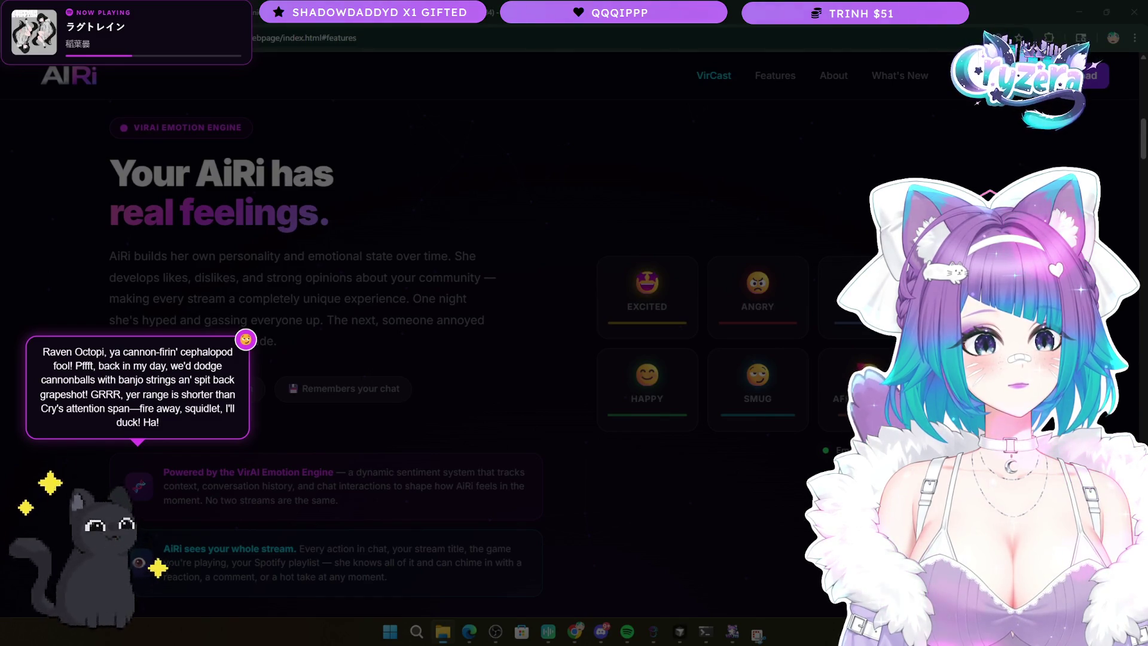
pyautogui.hotkey('alt', 'Tab')
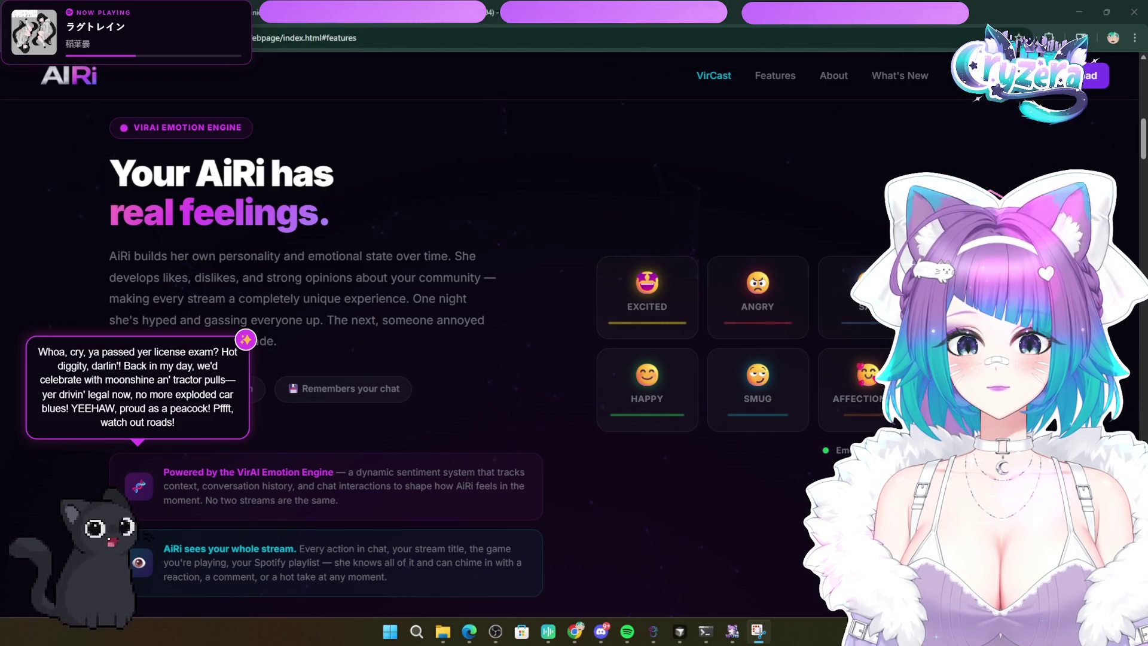
pyautogui.hotkey('alt', 'Tab')
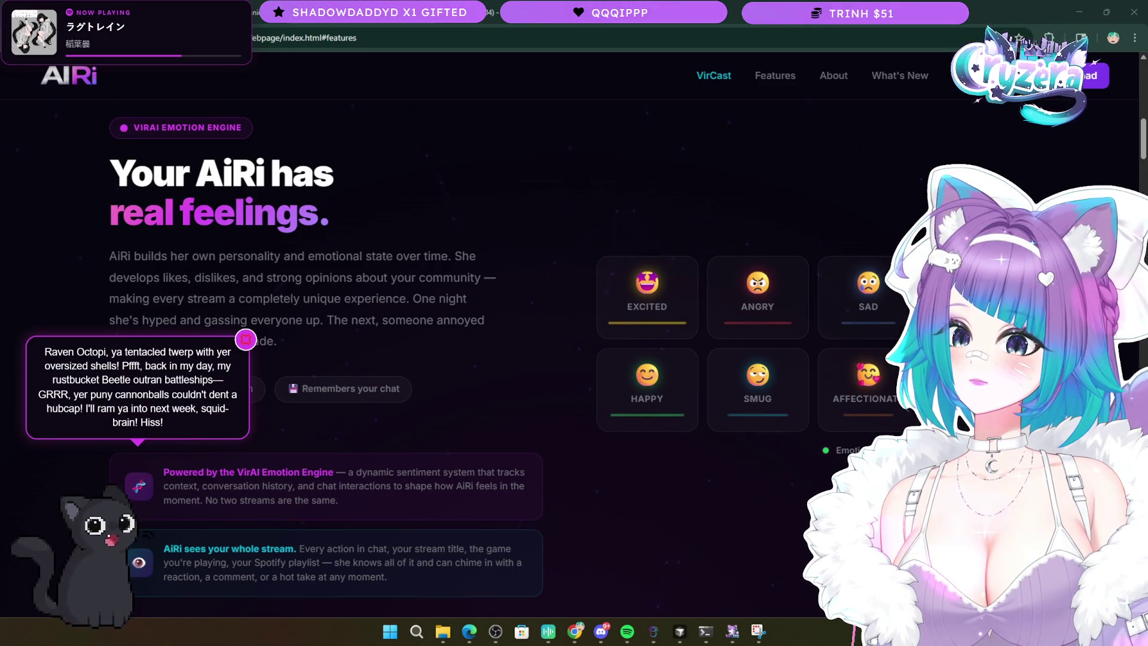
pyautogui.scroll(-7, 572, 476)
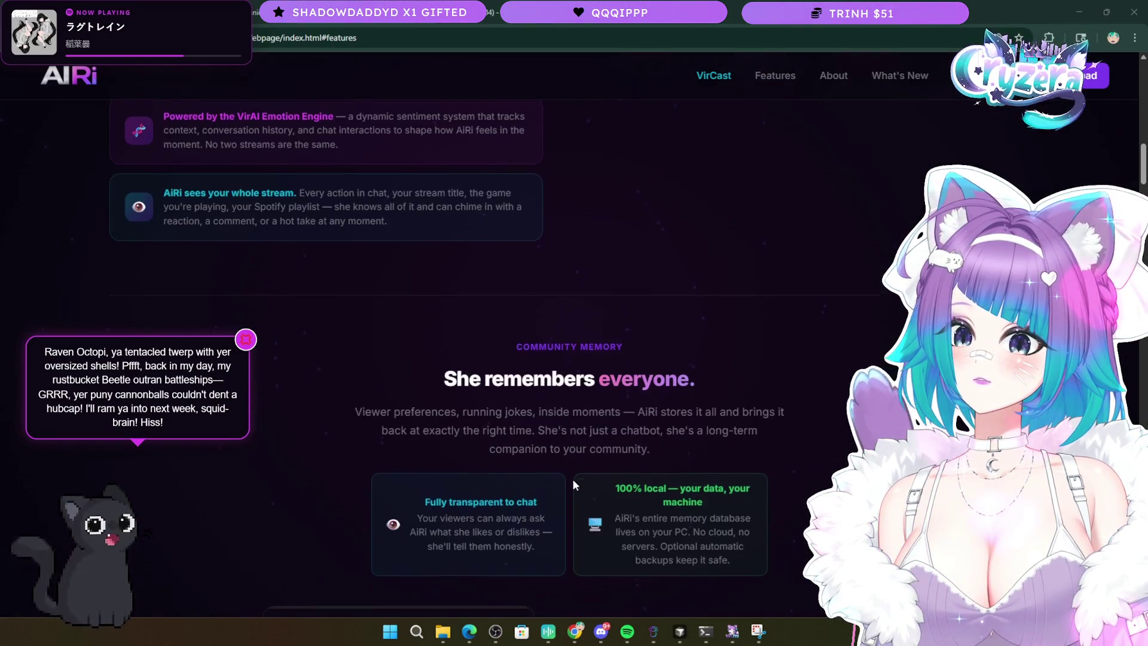
pyautogui.scroll(6, 572, 479)
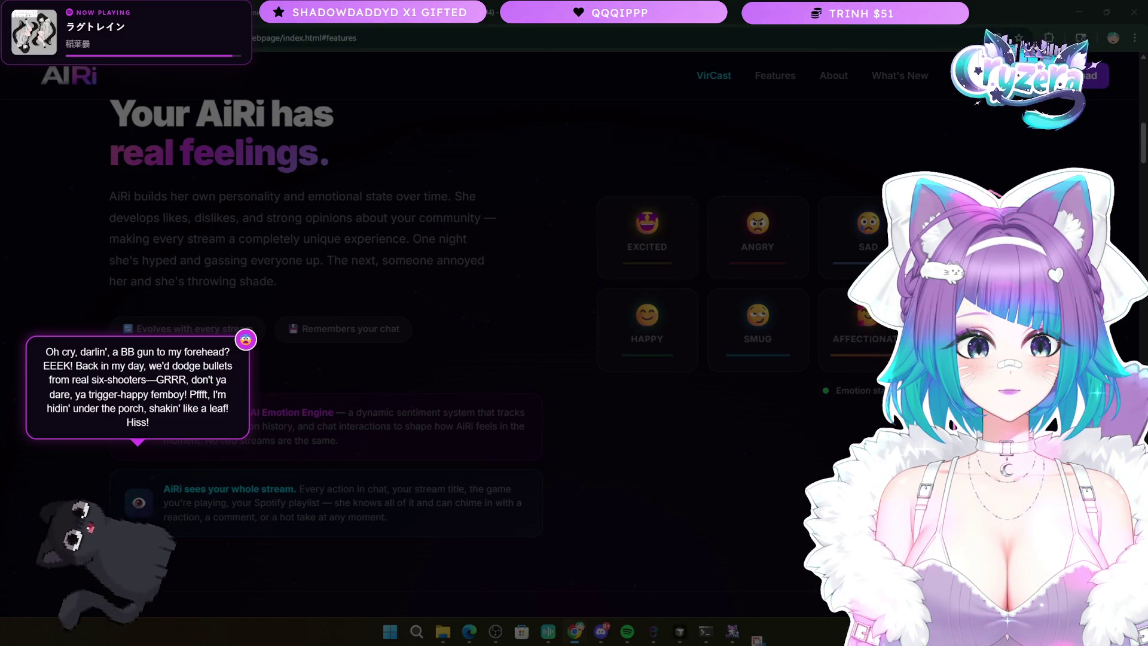
# - Cancel the screen snip with Escape and scroll down to 'She remembers everyone'
pyautogui.press('Escape')
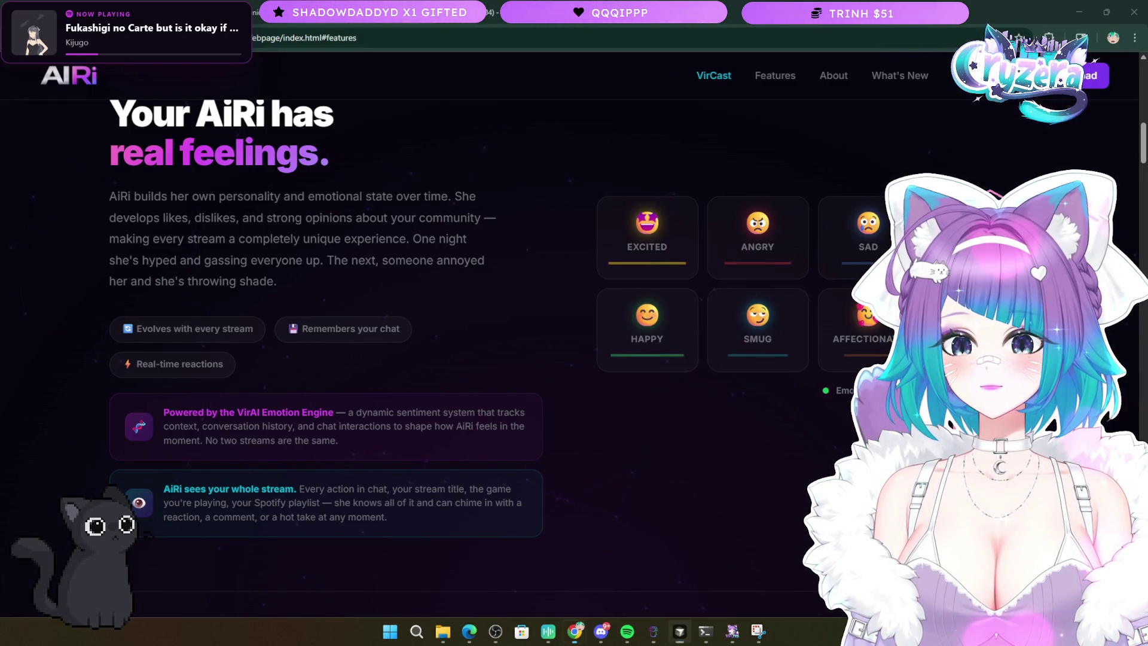
pyautogui.scroll(-5, 717, 504)
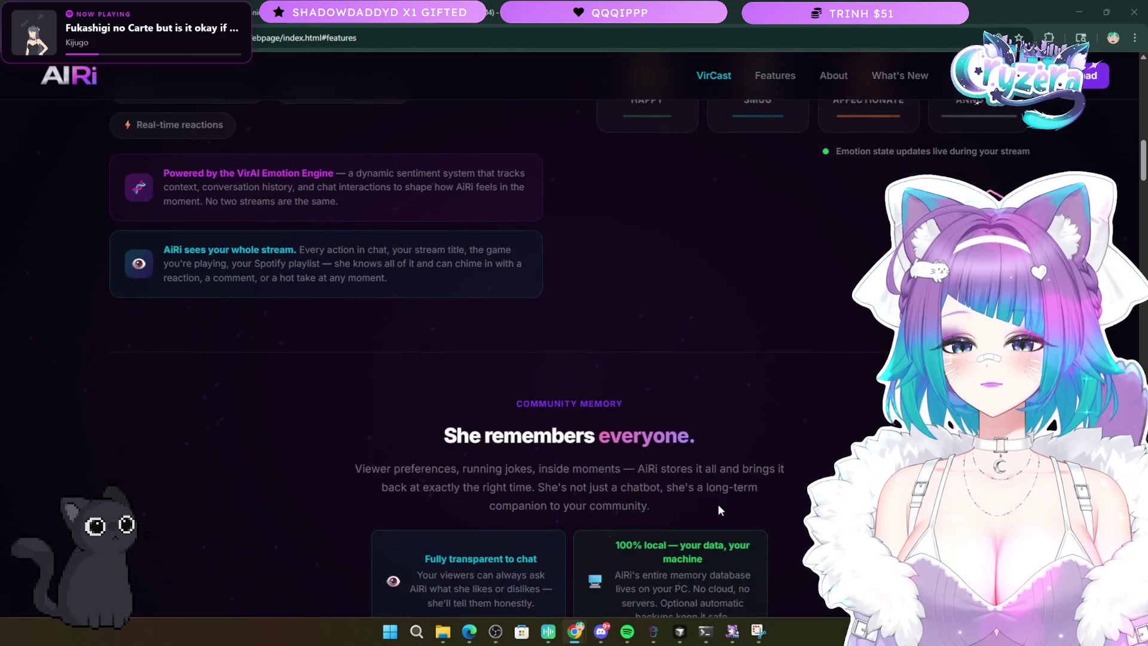
# - Scroll back up toward the 'real feelings' emotion cards
pyautogui.scroll(4, 718, 504)
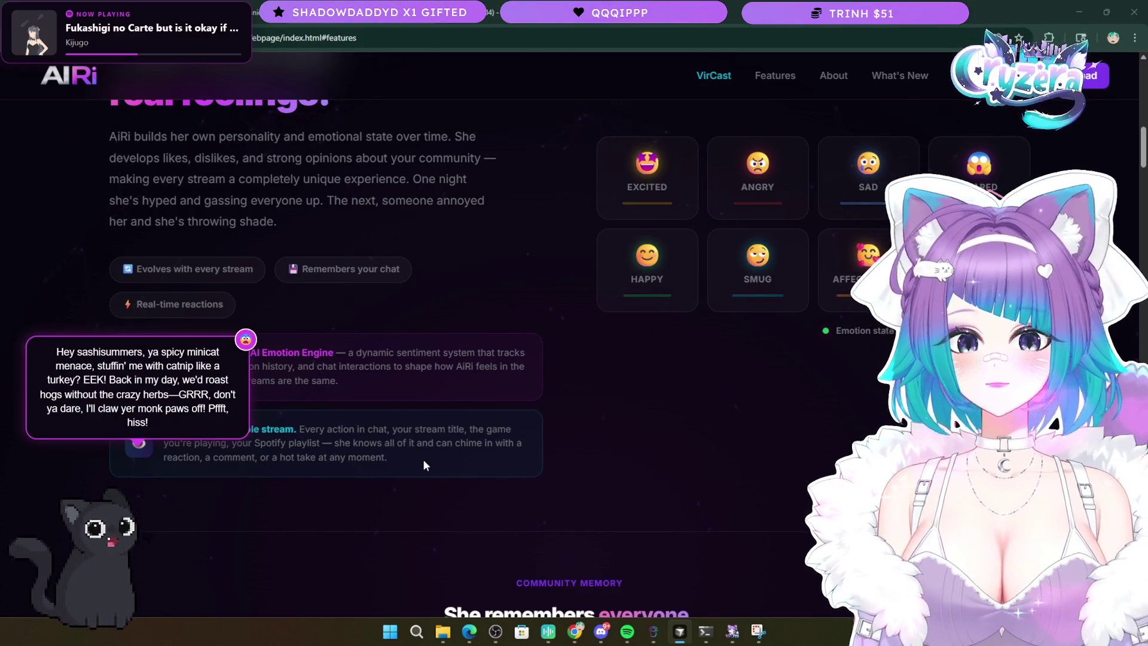
# - Scroll down to the Activity Log, then back up to the 'Your AI Co-Host' hero
pyautogui.scroll(-5, 548, 365)
pyautogui.scroll(-3, 532, 361)
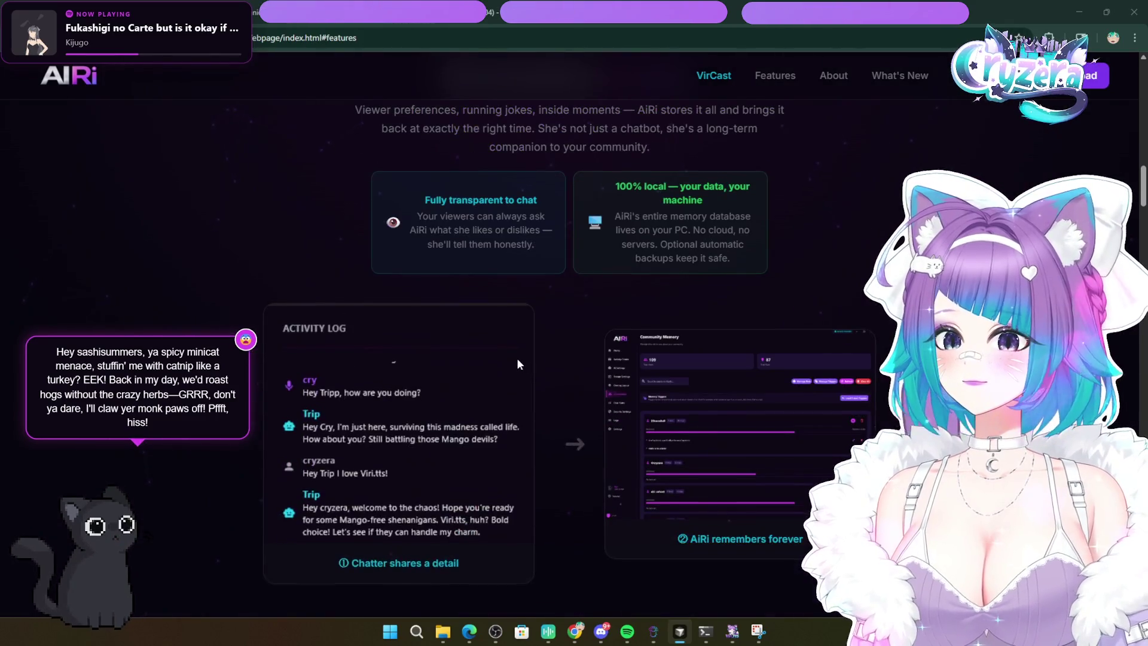
pyautogui.scroll(3, 515, 362)
pyautogui.scroll(20, 508, 369)
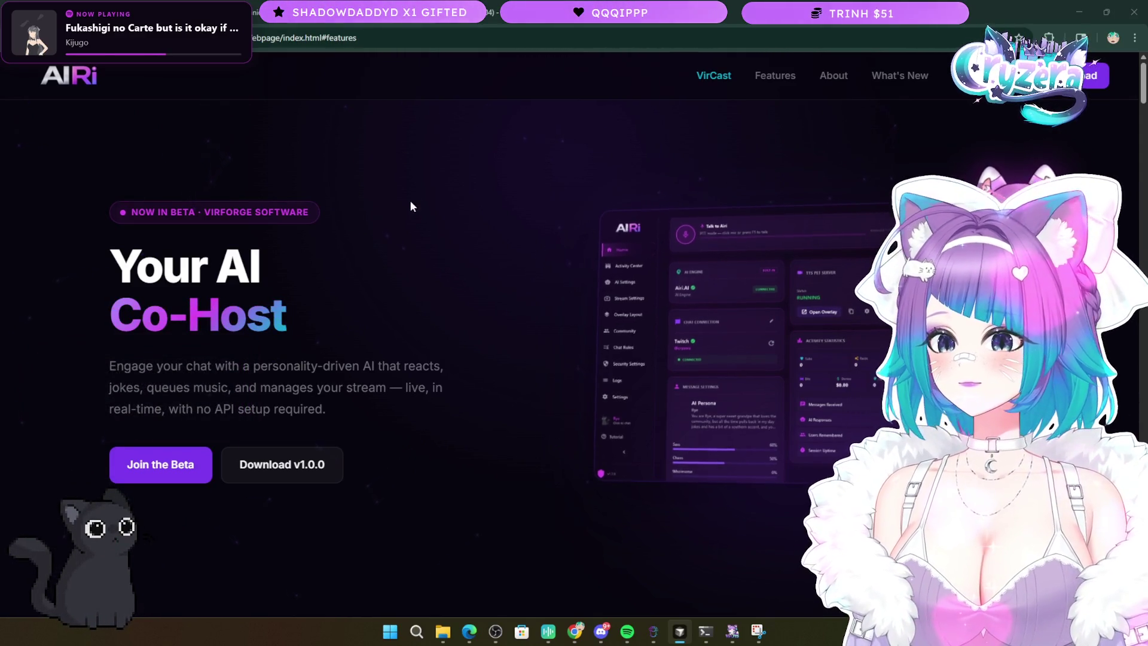
# - Scroll past the emotion cards and Activity Log to the Low Latency, Twitch and 54+ TTS Voices strip
pyautogui.scroll(-10, 392, 365)
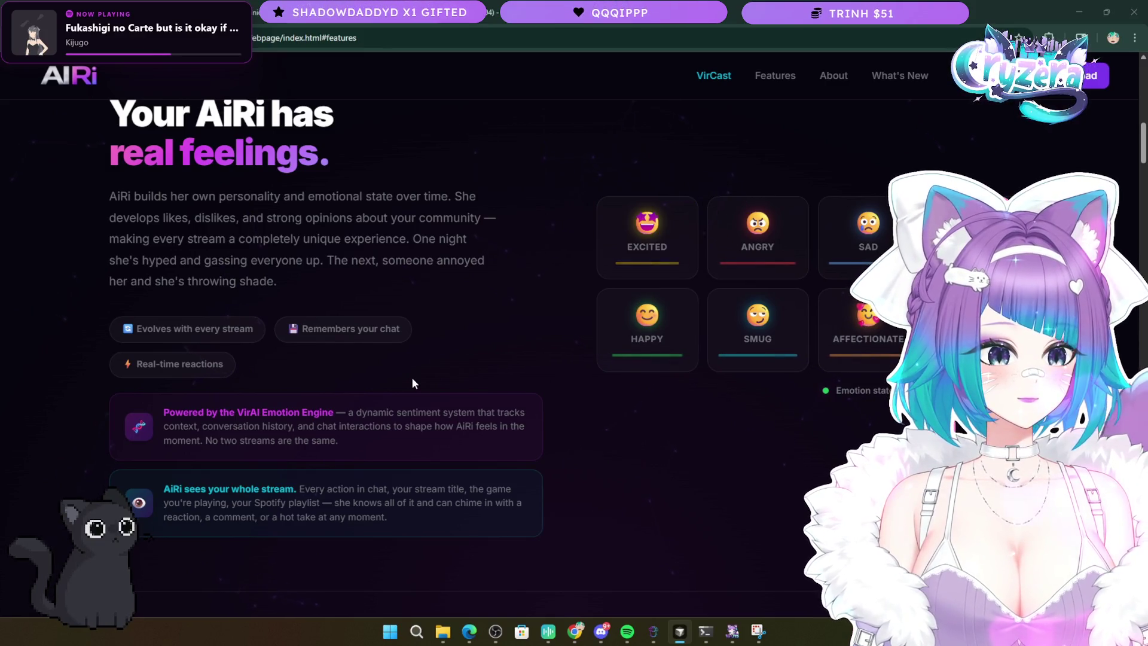
pyautogui.scroll(-10, 505, 396)
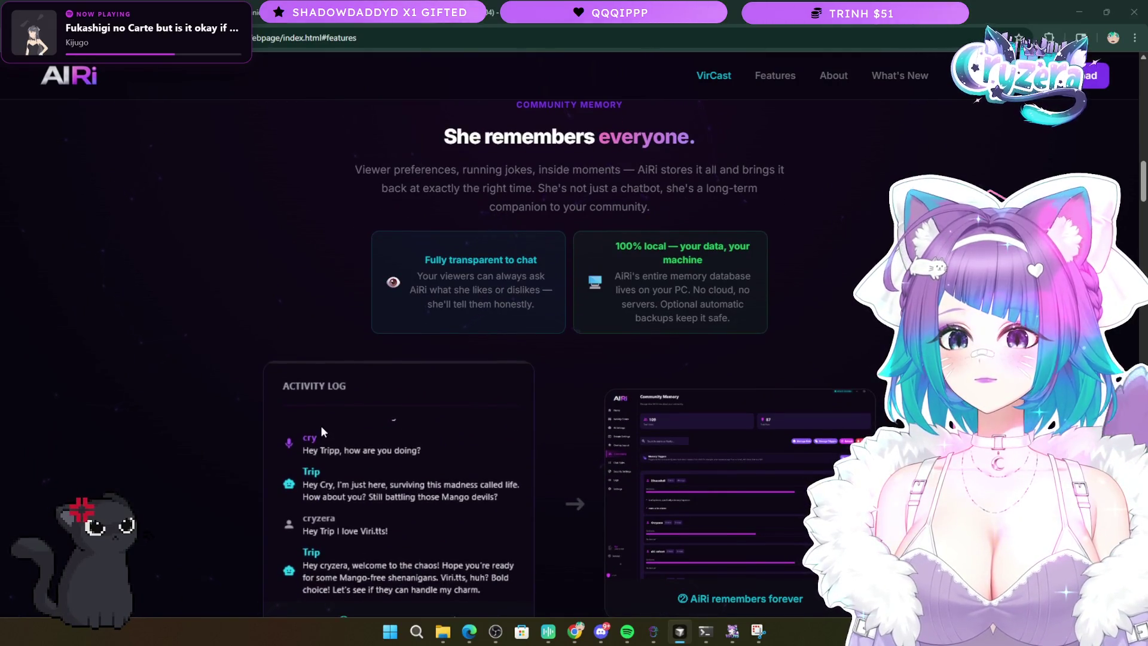
pyautogui.scroll(-2, 321, 425)
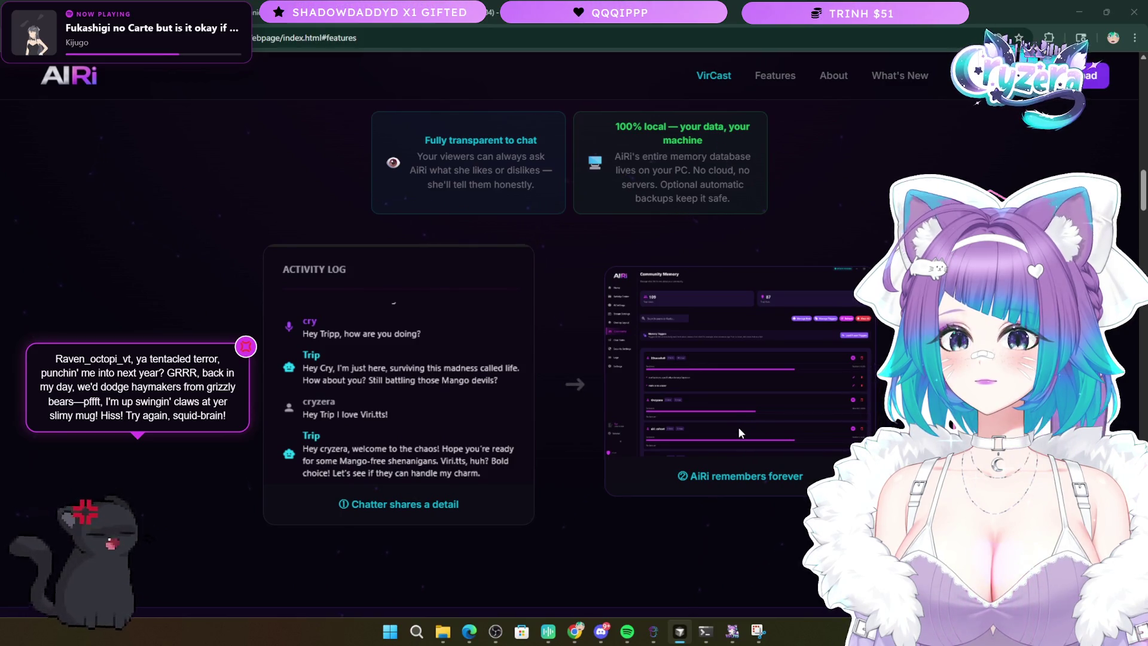
pyautogui.scroll(-9, 648, 423)
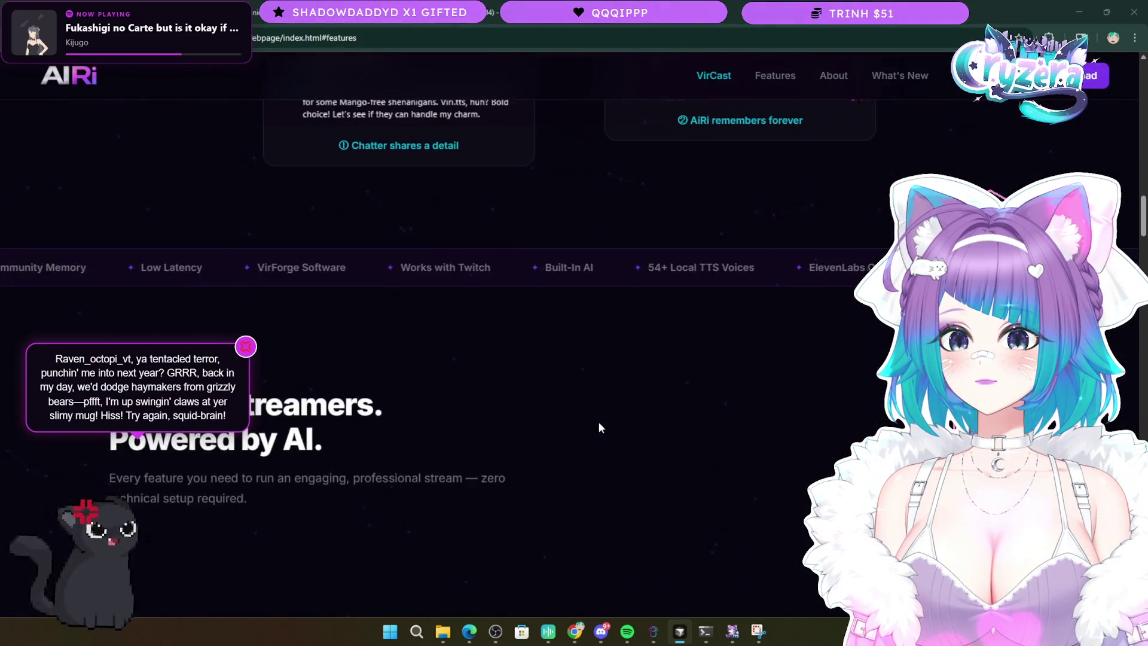
# - Scroll down to the Custom Command Power and Interactive TTS Pet Avatar cards, then back to the emotion cards
pyautogui.scroll(-4, 598, 430)
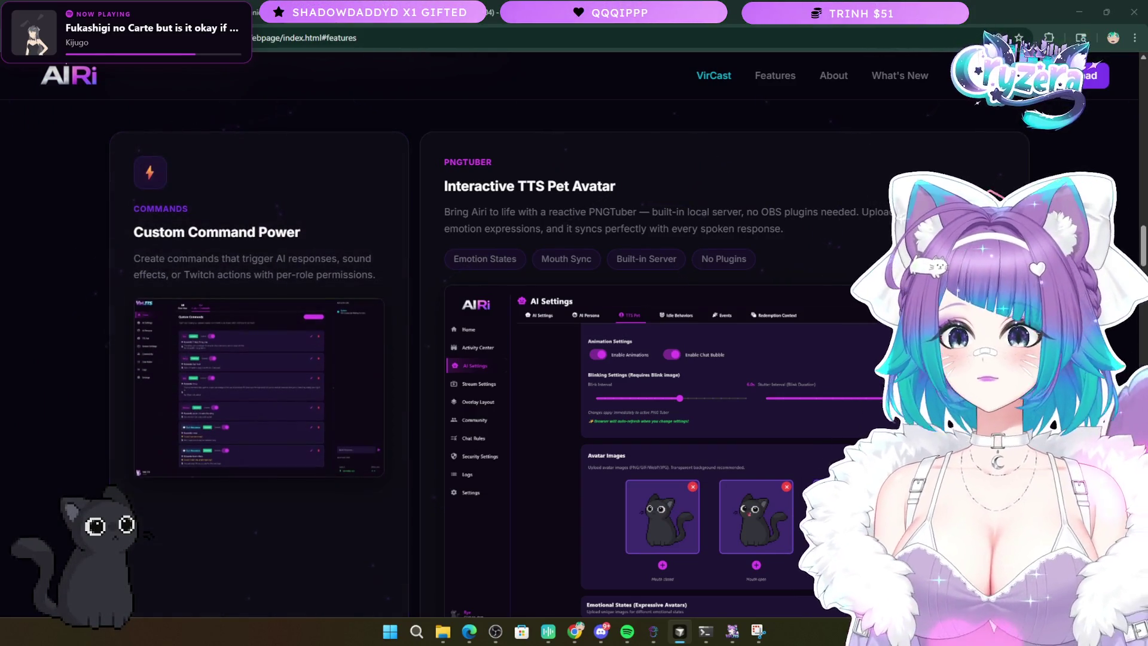
pyautogui.scroll(-1, 127, 118)
pyautogui.scroll(20, 154, 203)
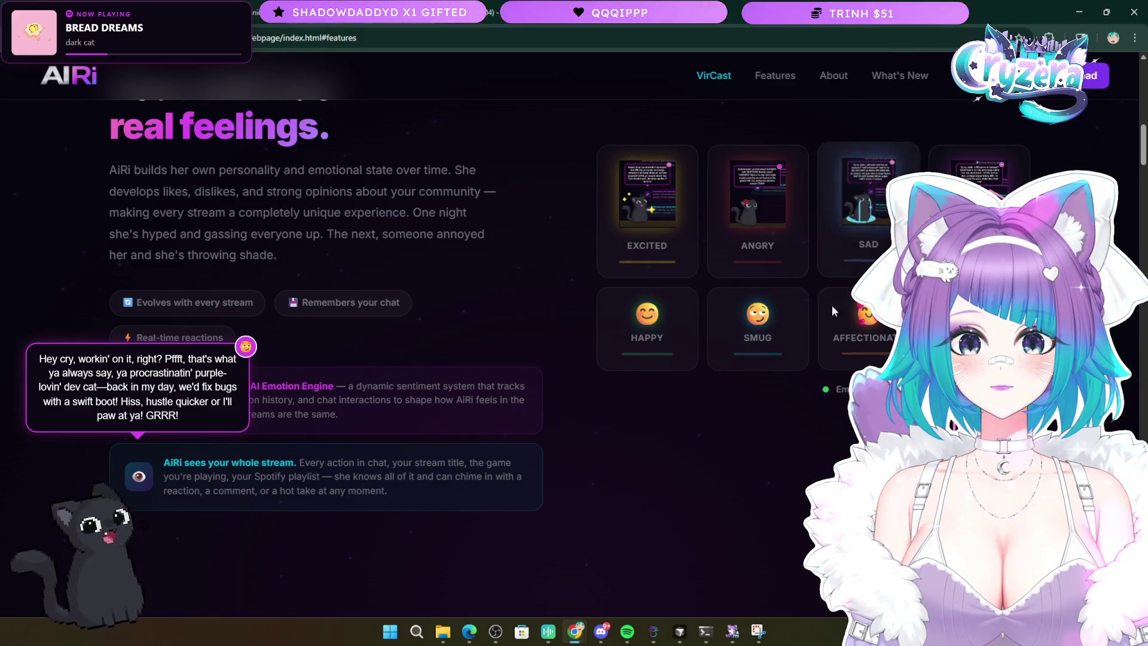
pyautogui.scroll(3, 809, 394)
pyautogui.scroll(-1, 755, 391)
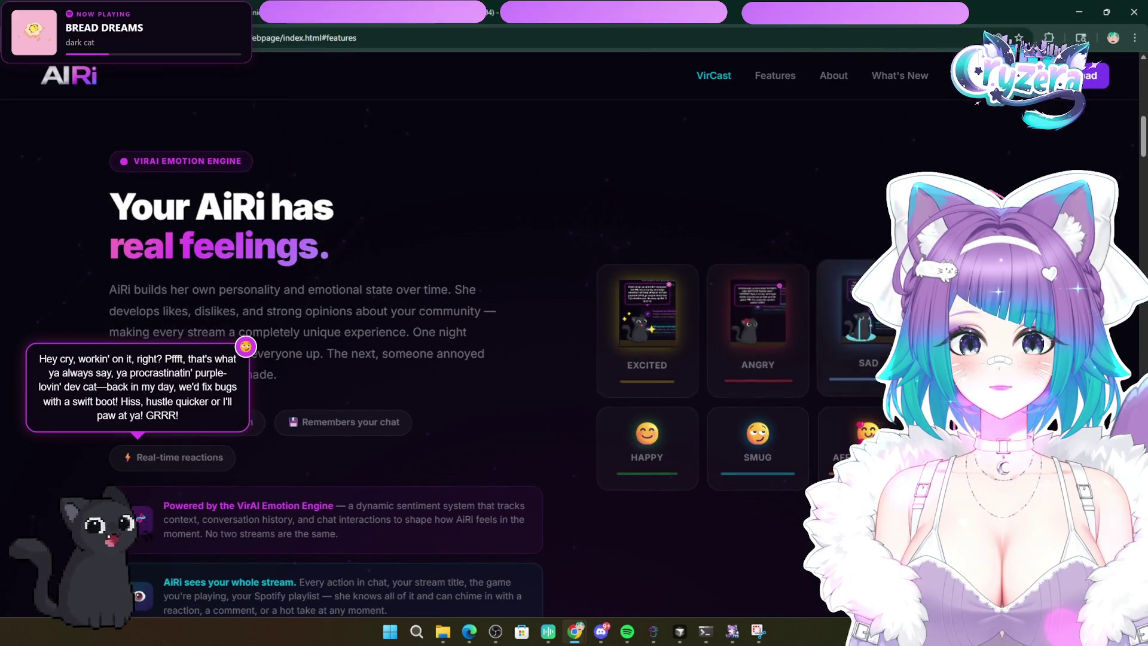
pyautogui.scroll(-5, 598, 456)
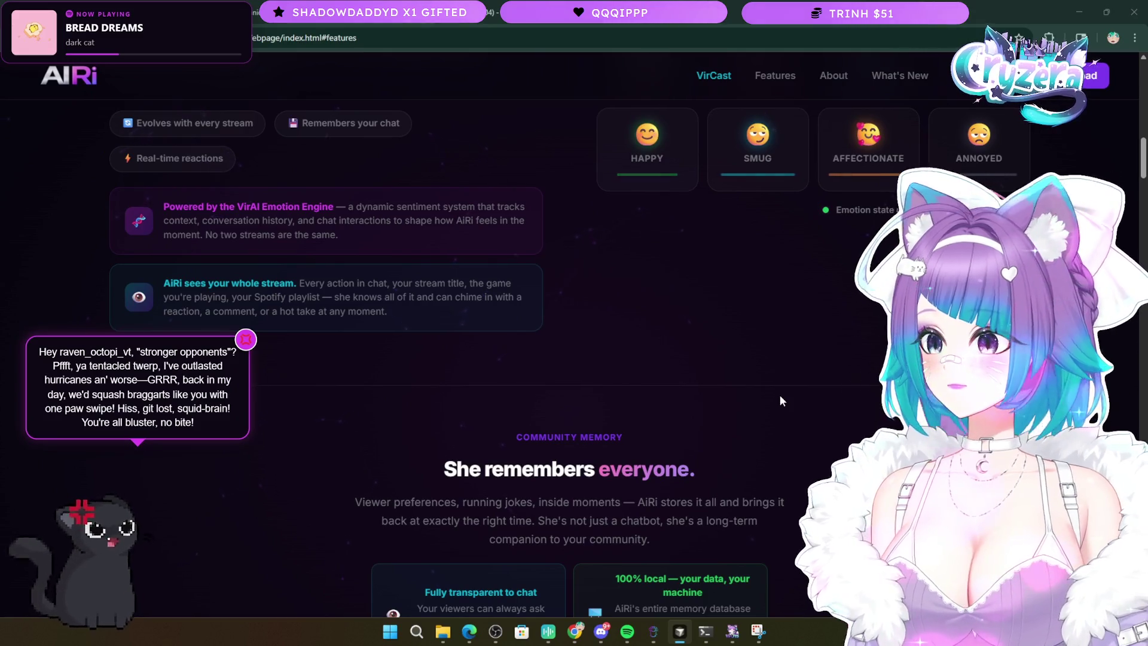
pyautogui.scroll(3, 775, 393)
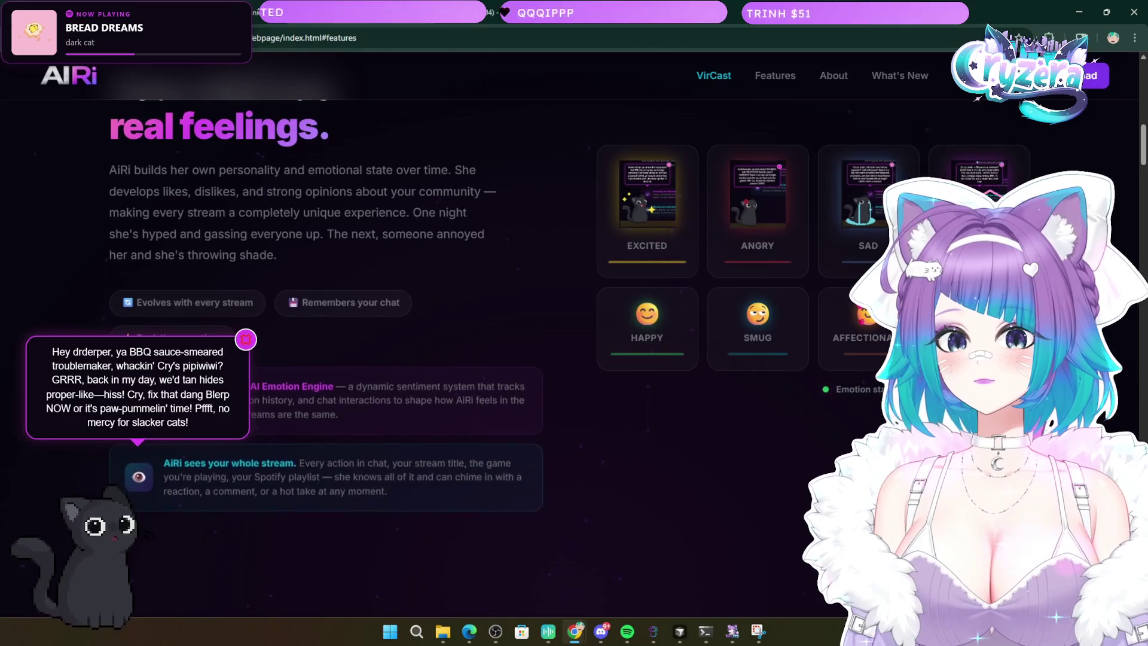
pyautogui.scroll(-7, 608, 432)
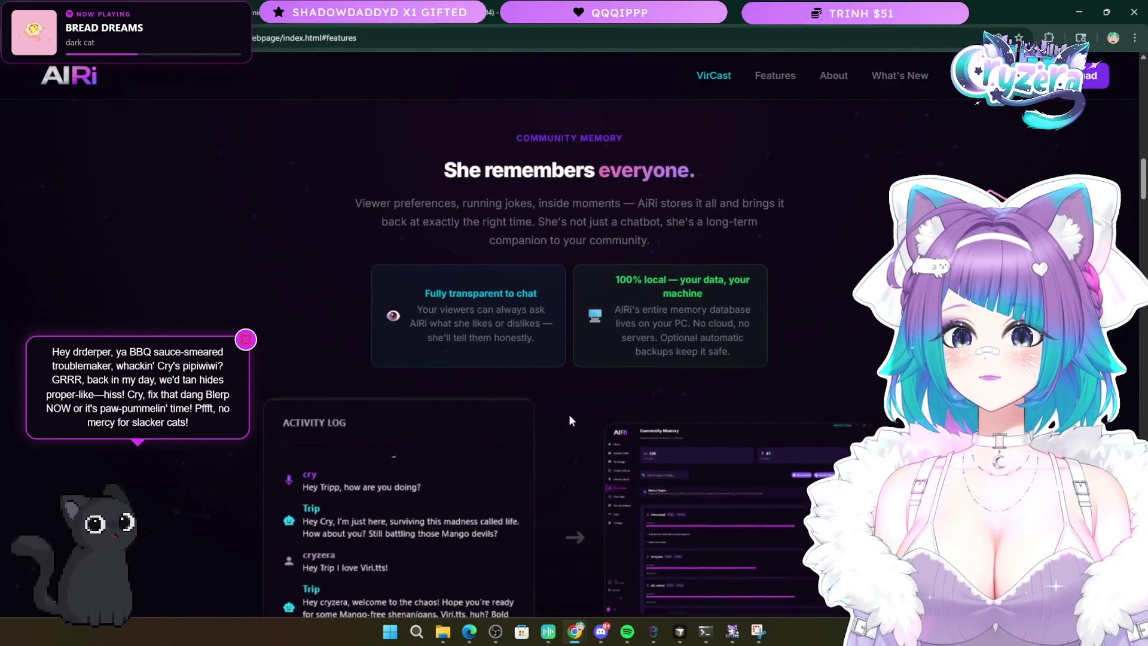
pyautogui.scroll(-6, 569, 418)
pyautogui.scroll(3, 573, 422)
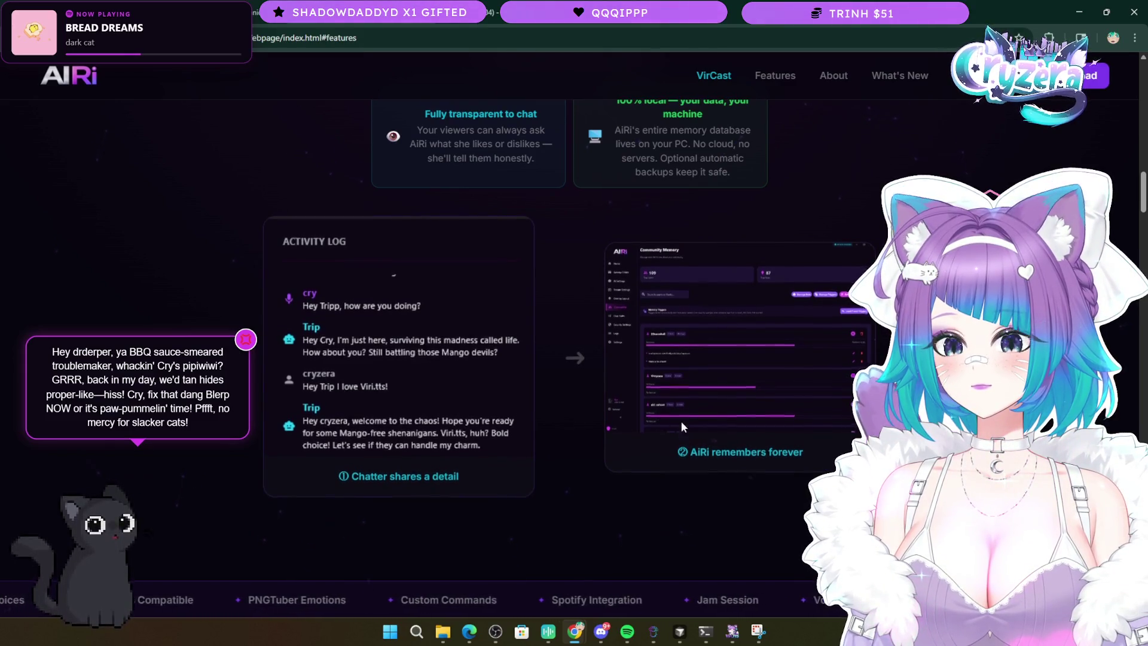
pyautogui.scroll(-5, 641, 418)
pyautogui.scroll(5, 551, 407)
pyautogui.scroll(-5, 541, 414)
pyautogui.scroll(4, 546, 424)
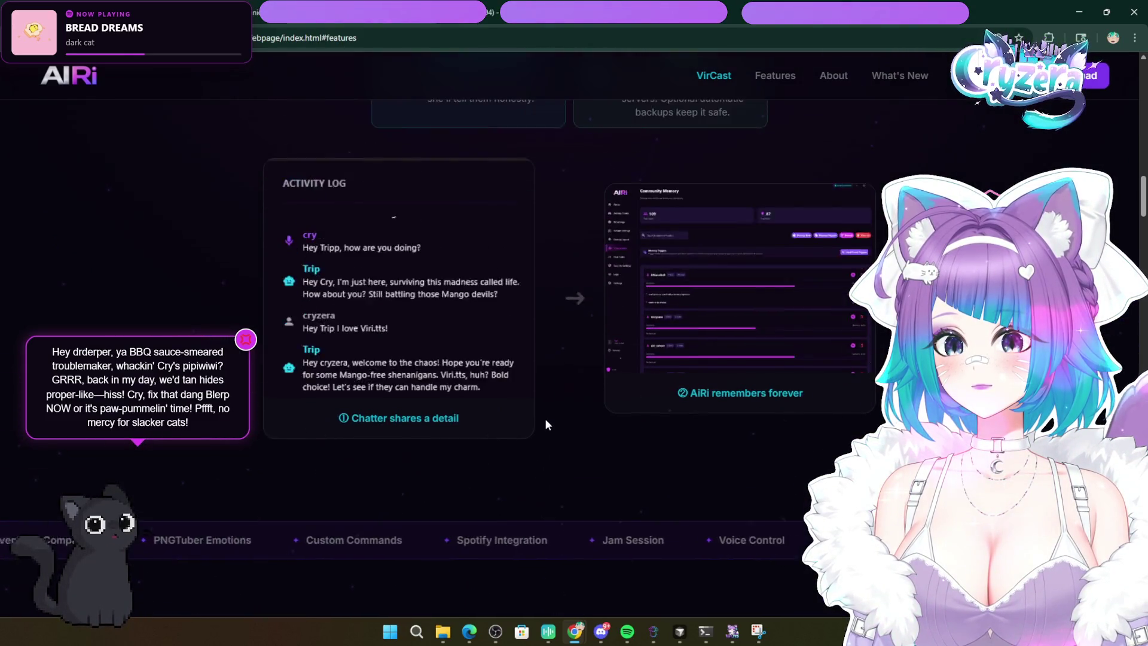
pyautogui.scroll(10, 545, 420)
pyautogui.scroll(1, 547, 421)
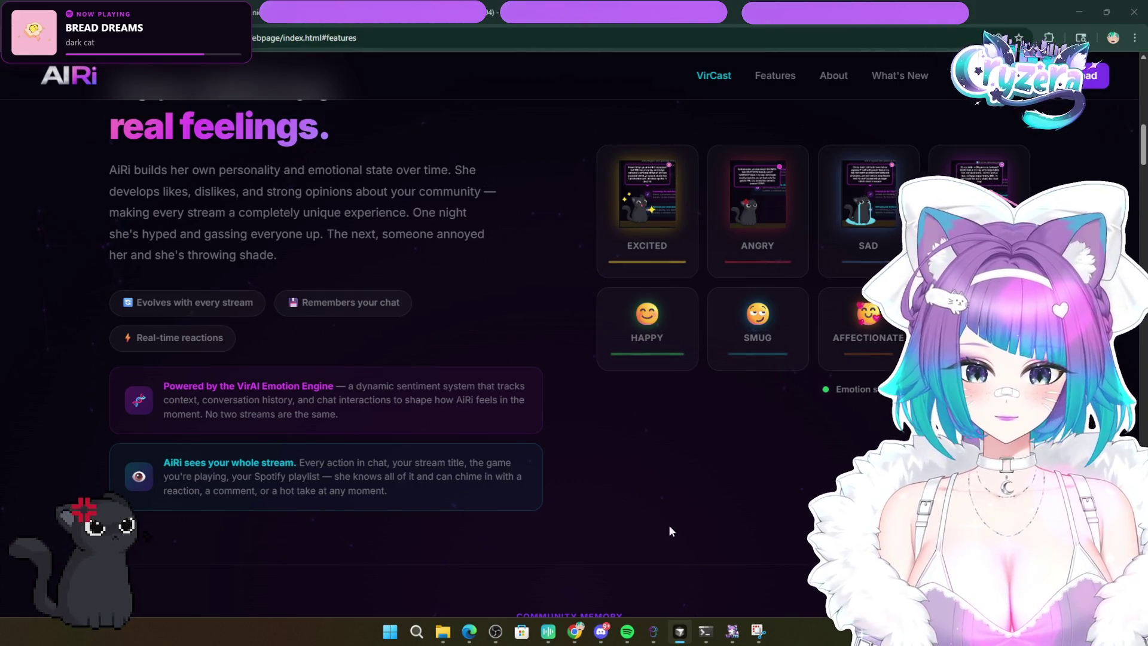
# - Scroll down from the emotion section toward the Commands and PNGTuber feature cards
pyautogui.moveTo(668, 630)
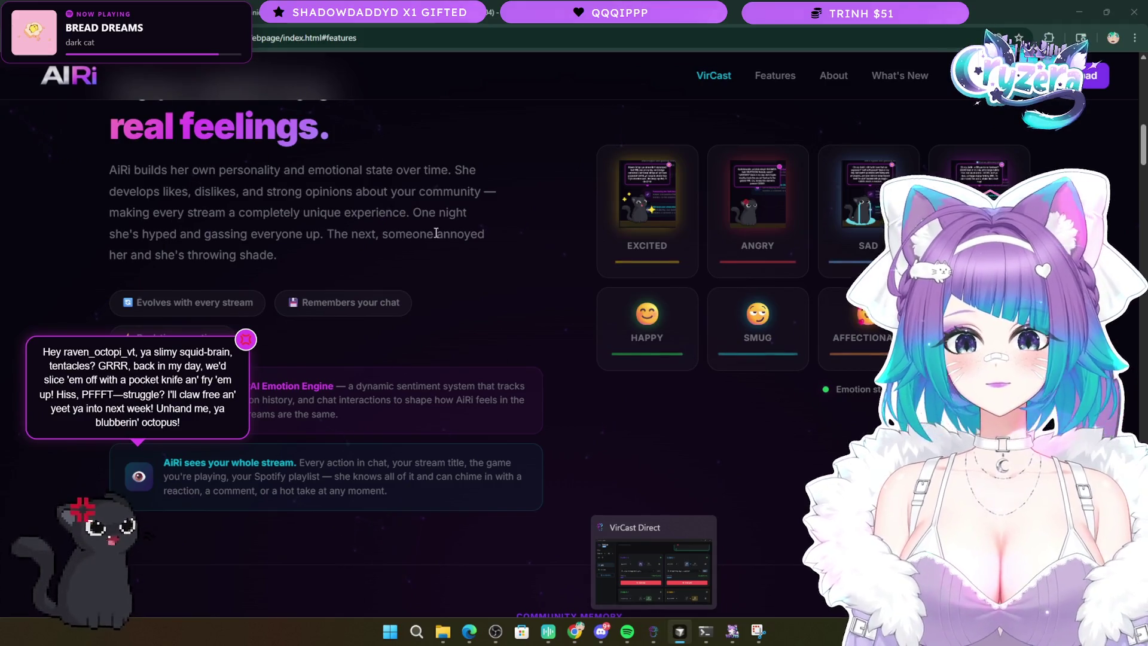
pyautogui.scroll(-20, 443, 306)
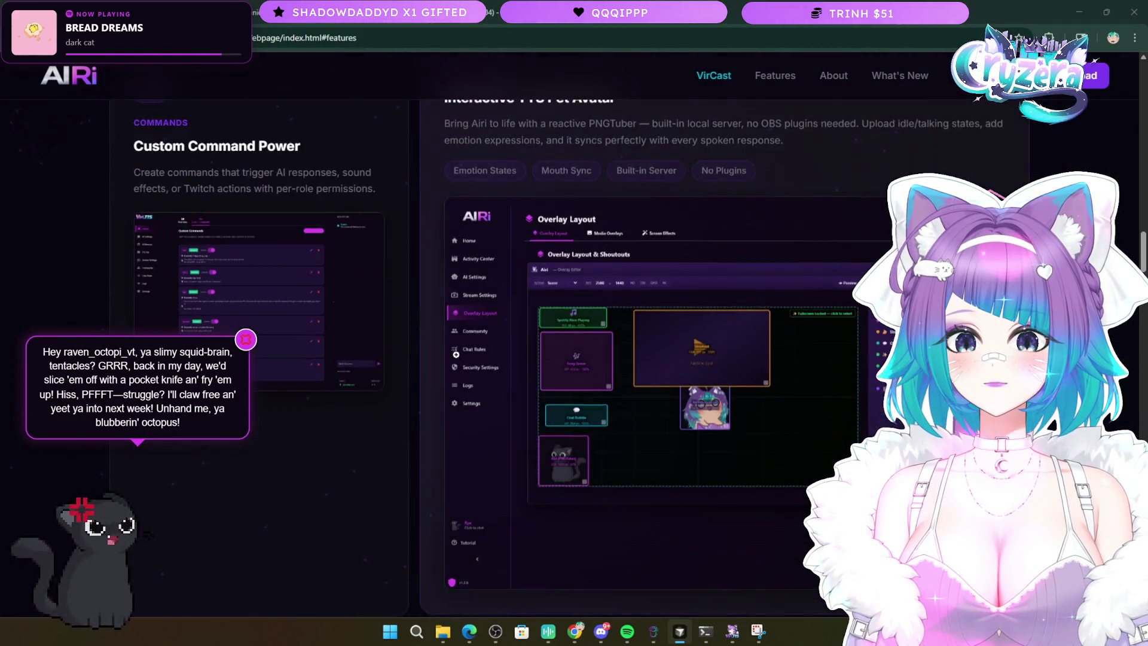
# - Scroll down through every feature card to the Currently Testing ViriTTS testers
pyautogui.scroll(1, 458, 354)
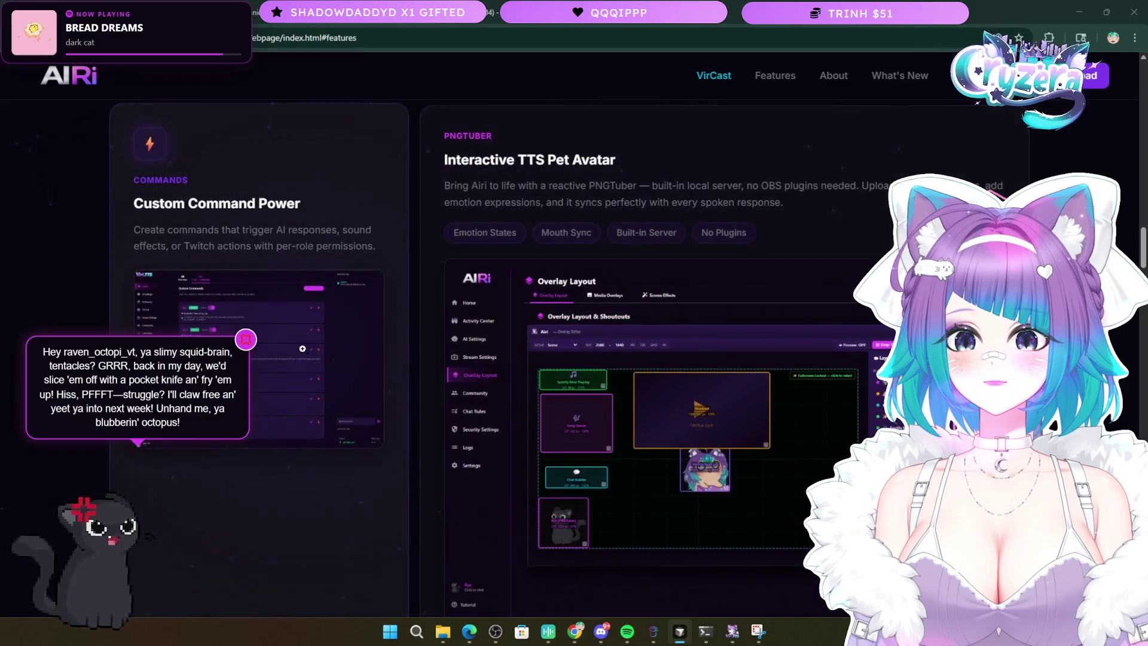
pyautogui.scroll(-6, 302, 356)
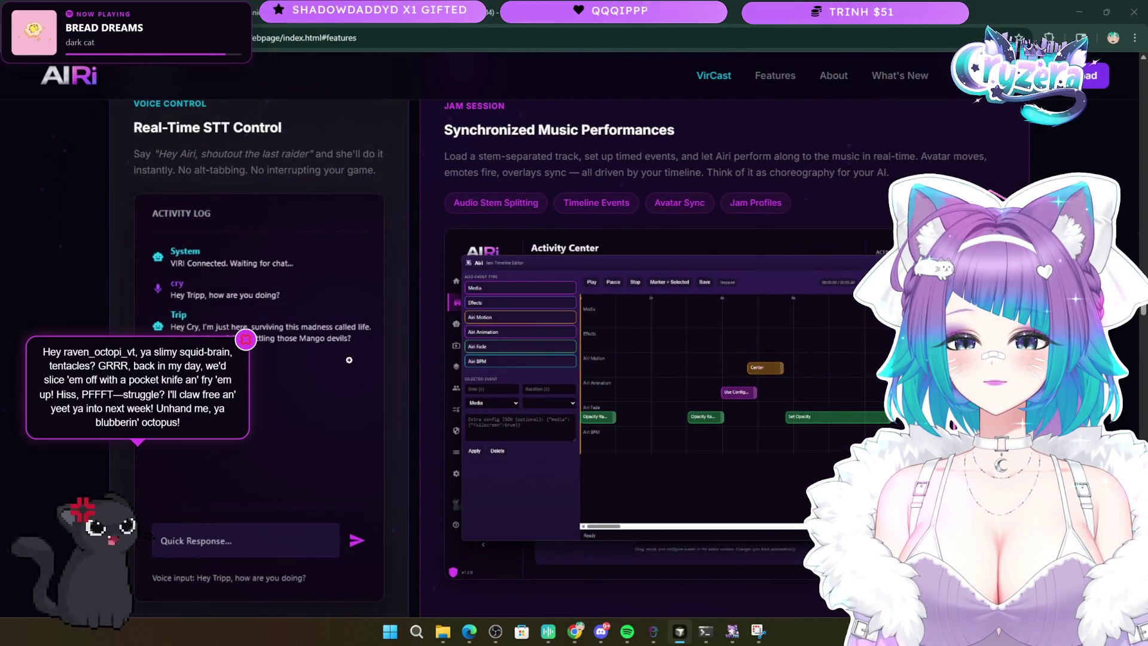
pyautogui.scroll(-9, 438, 364)
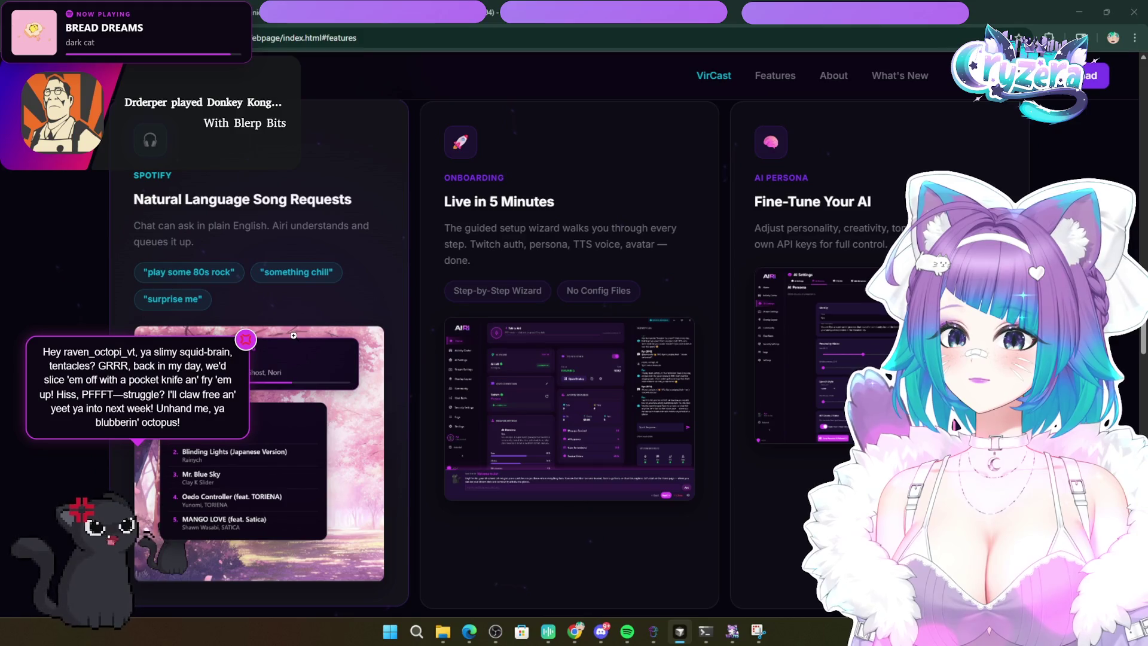
pyautogui.scroll(-7, 293, 336)
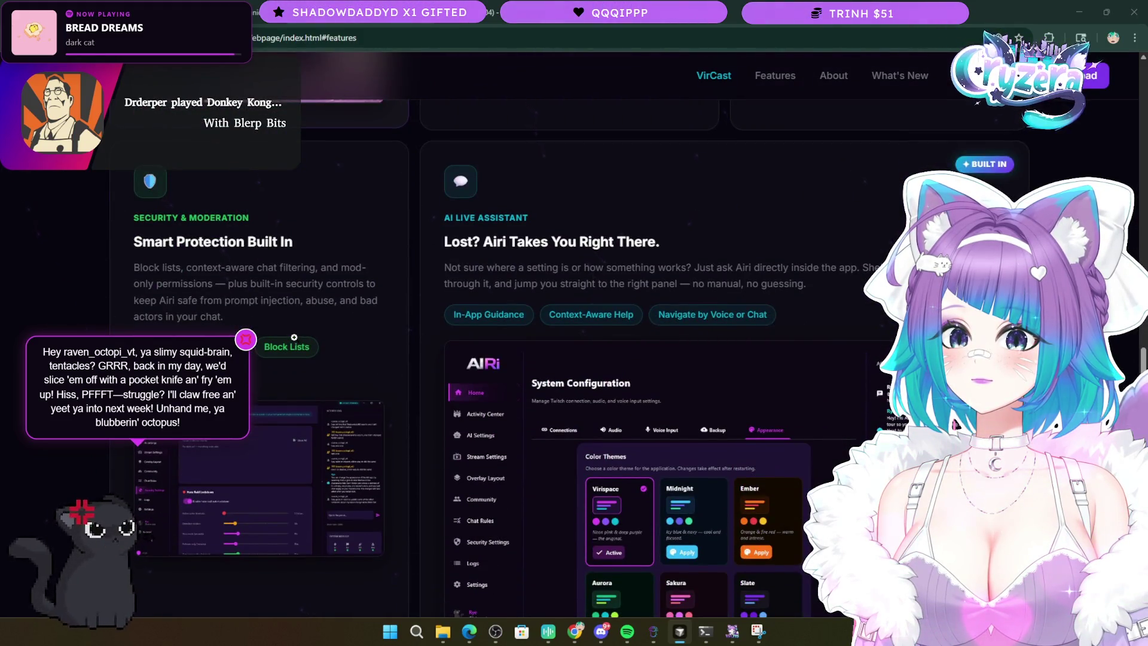
pyautogui.scroll(-6, 293, 337)
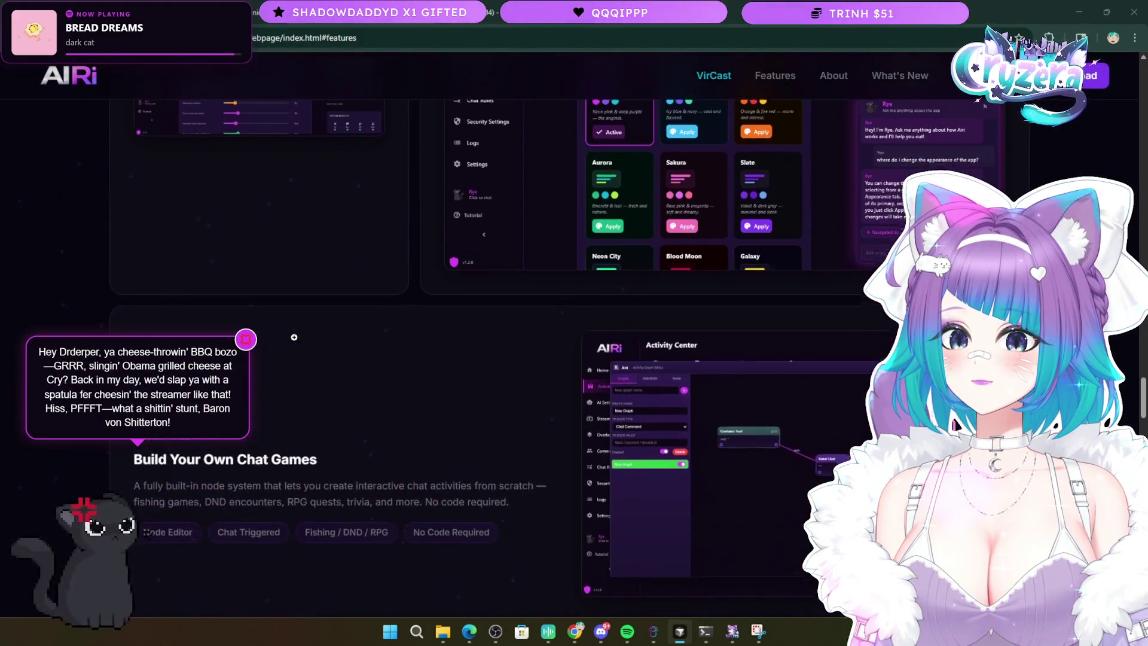
pyautogui.scroll(-8, 294, 337)
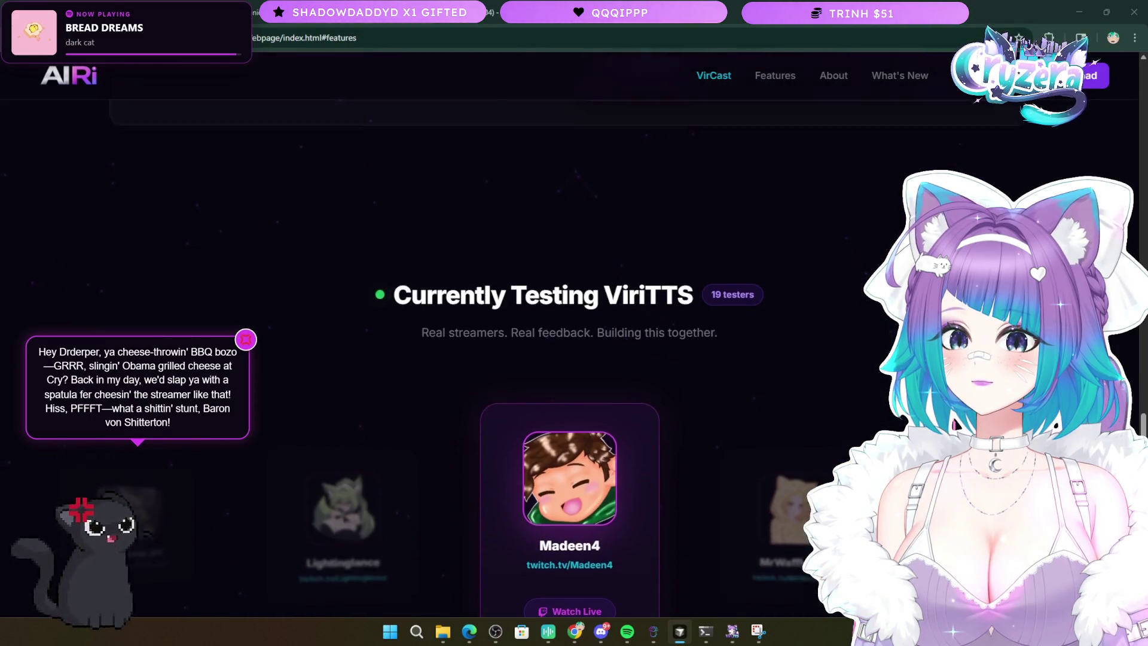
# - Scroll back up to the 'Your AiRi has real feelings' emotion cards (Excited, Angry, Happy, Smug, Affectionate)
pyautogui.scroll(10, 325, 365)
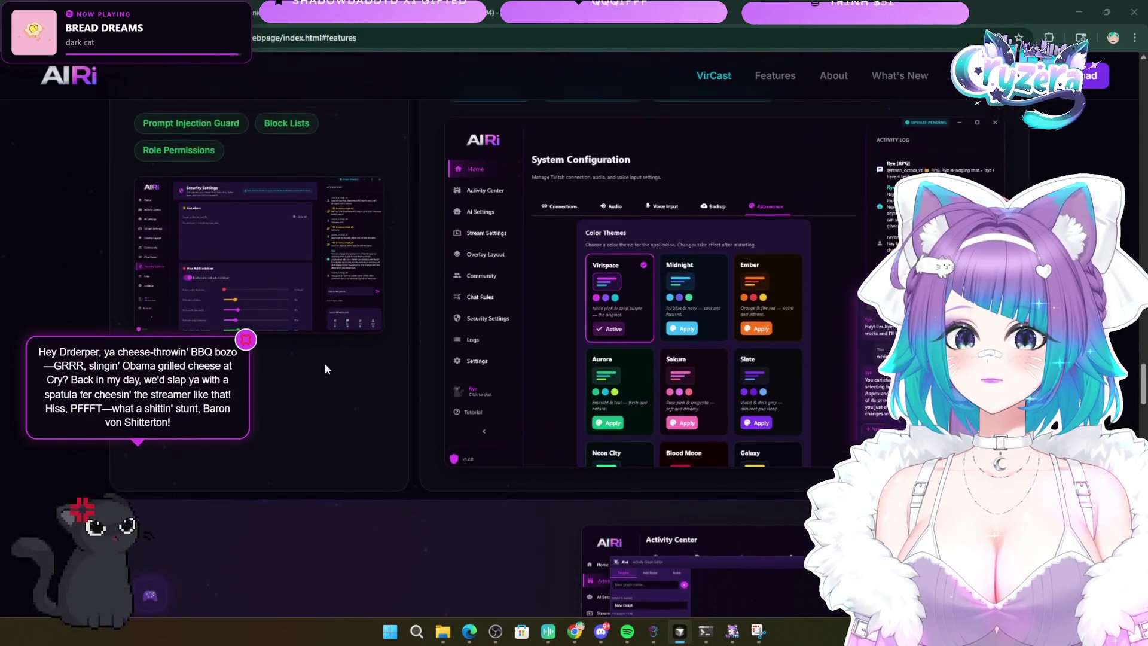
pyautogui.scroll(3, 324, 367)
pyautogui.scroll(-3, 443, 389)
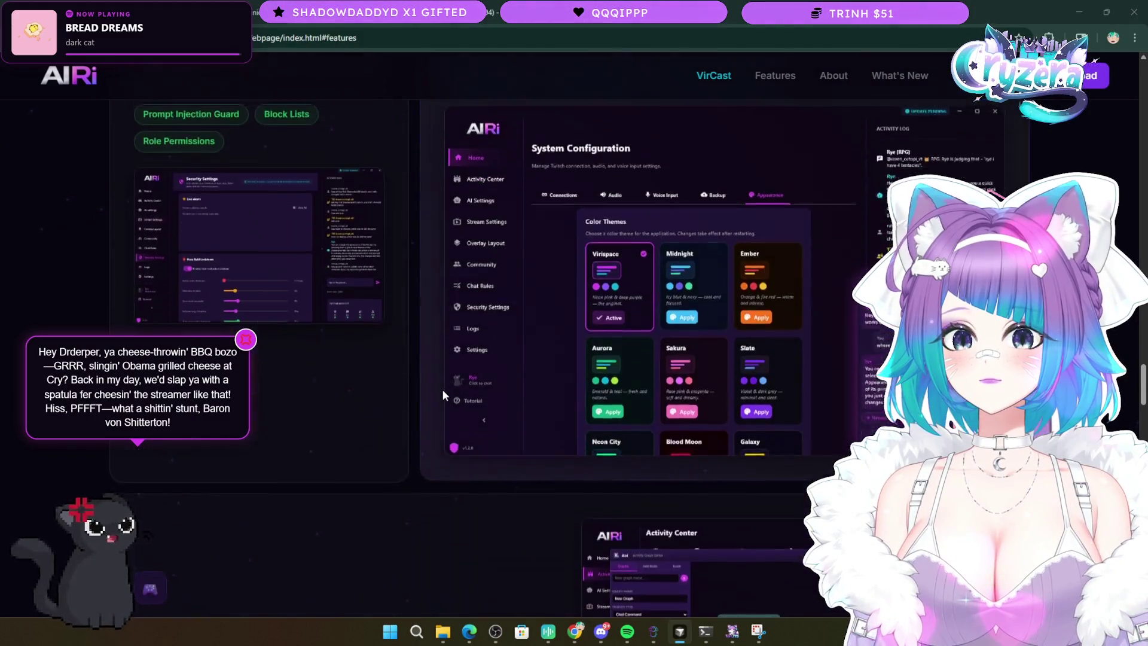
pyautogui.scroll(12, 443, 389)
pyautogui.scroll(-2, 437, 386)
pyautogui.scroll(10, 436, 386)
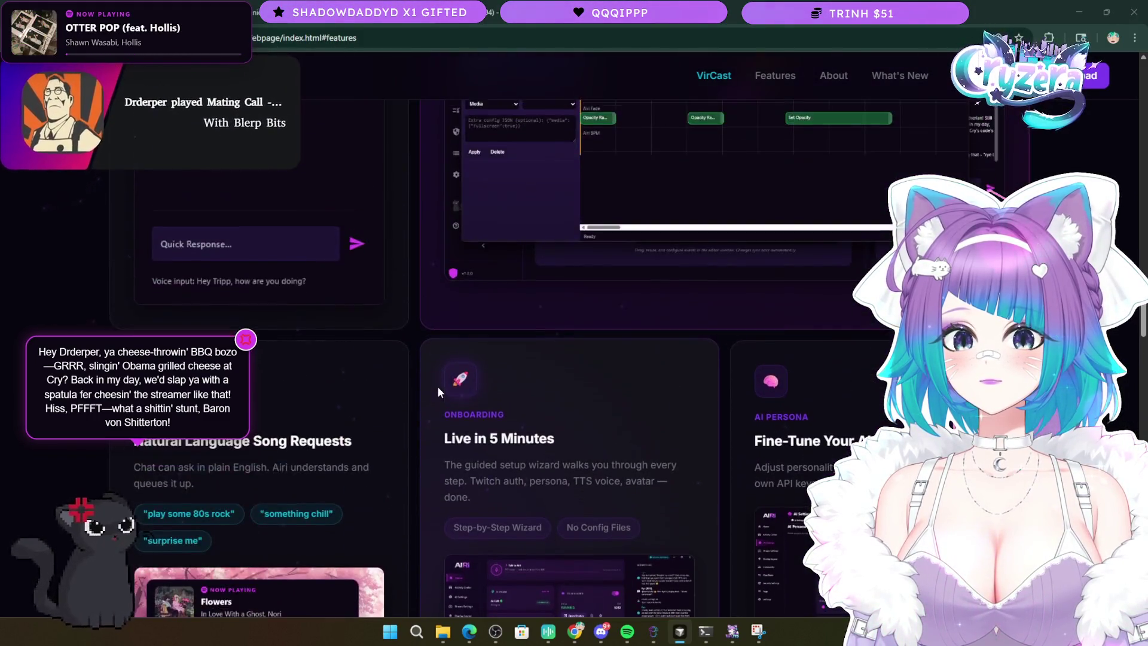
pyautogui.scroll(5, 437, 386)
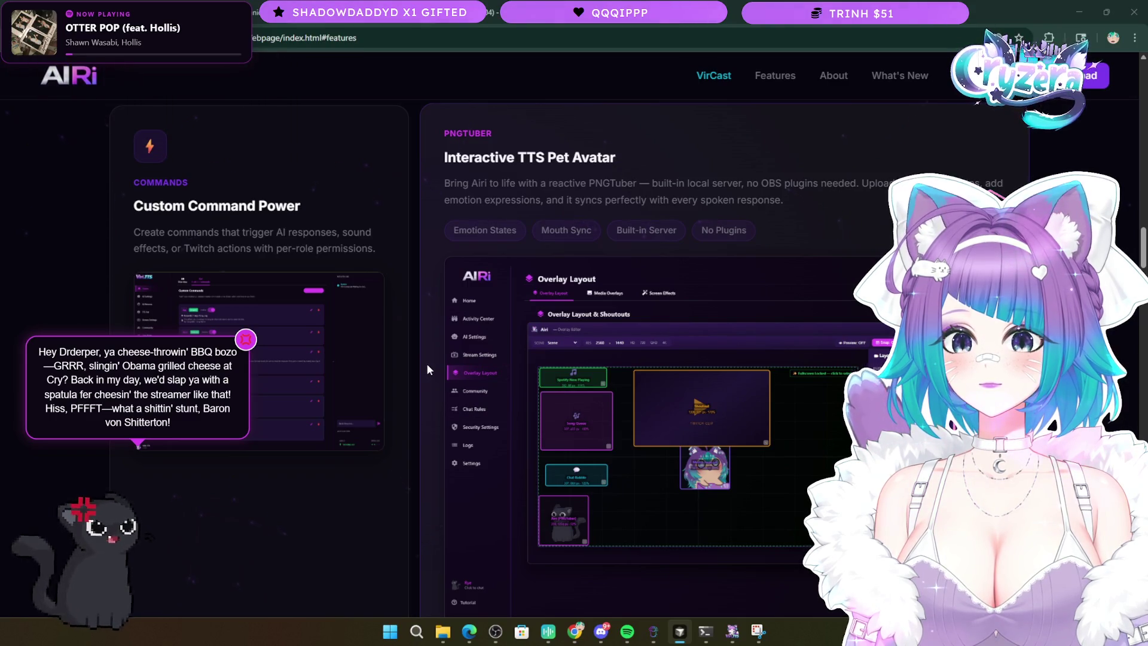
pyautogui.scroll(-2, 427, 369)
pyautogui.scroll(4, 427, 369)
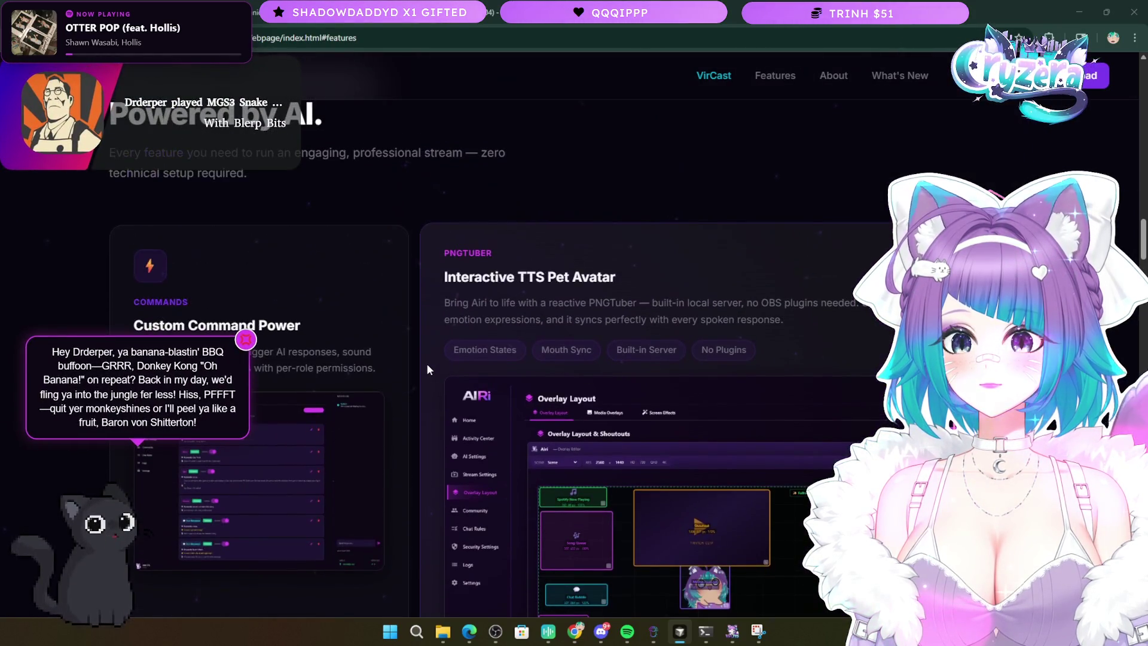
pyautogui.scroll(-2, 427, 369)
pyautogui.scroll(4, 427, 369)
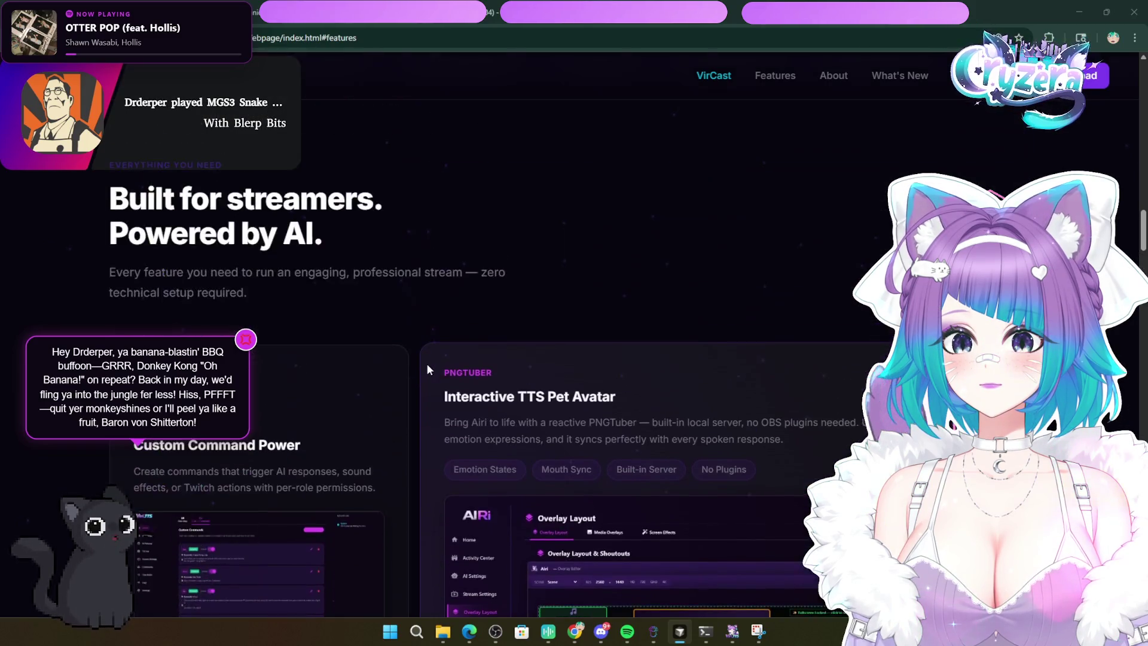
pyautogui.scroll(10, 427, 369)
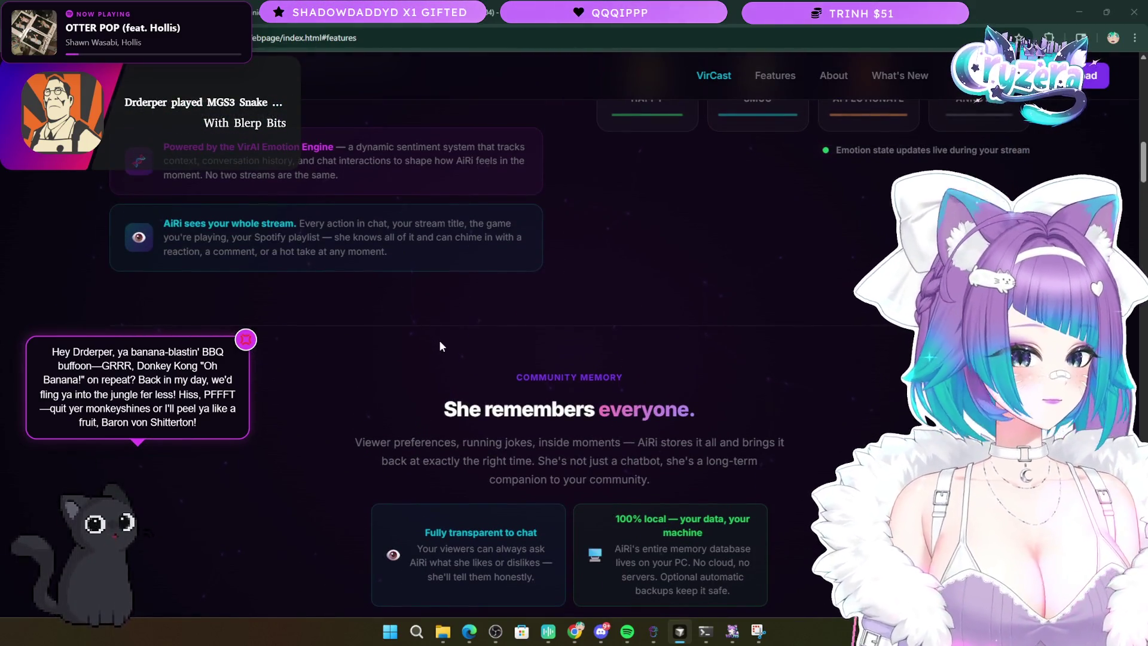
pyautogui.scroll(5, 421, 359)
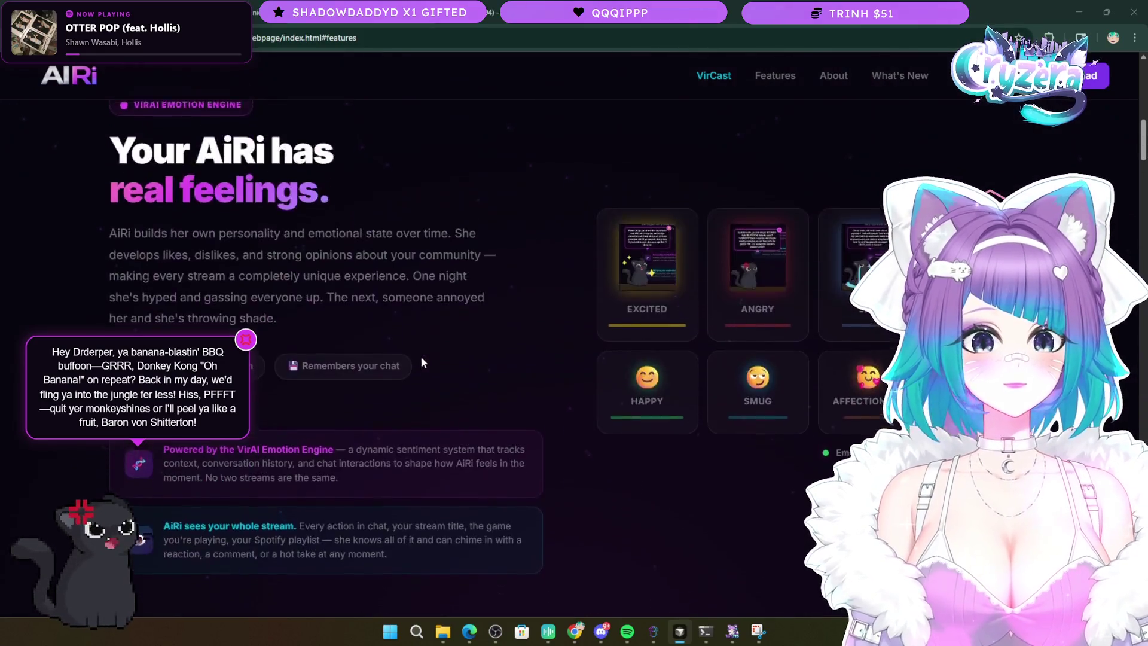
pyautogui.scroll(3, 421, 356)
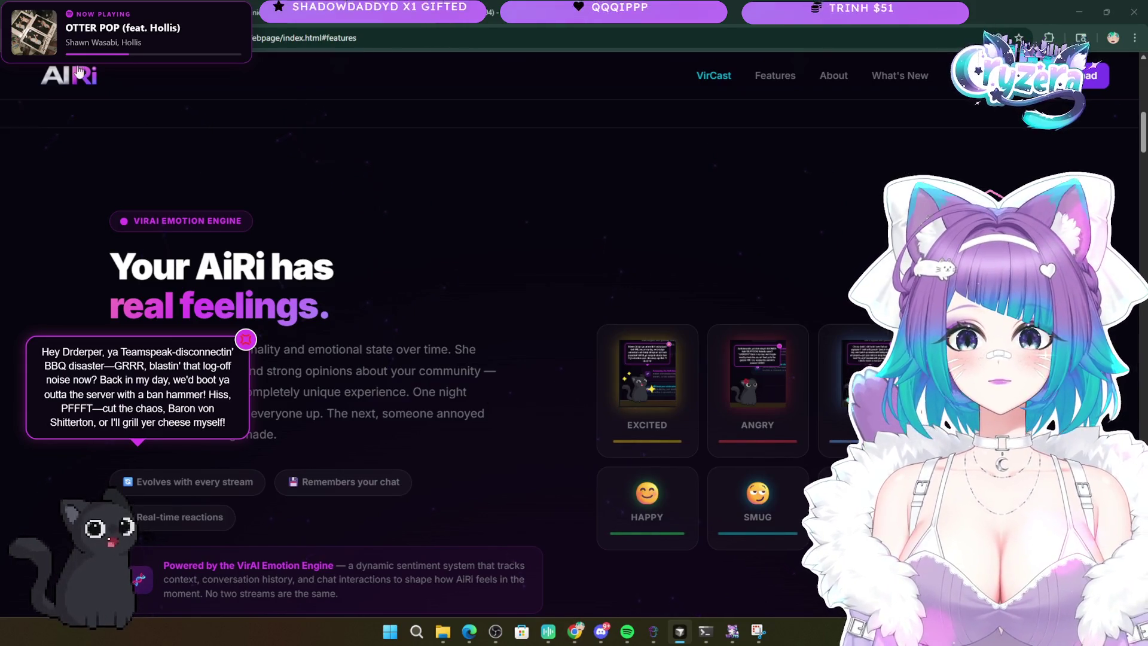
pyautogui.press('F5')
pyautogui.click(643, 362)
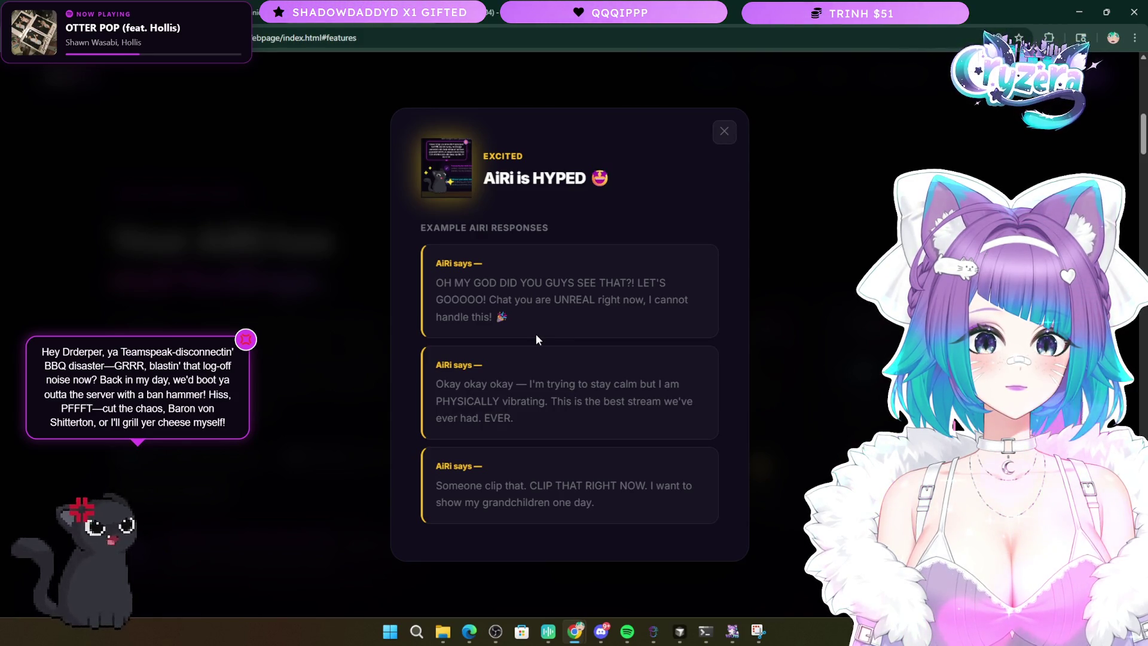
pyautogui.click(722, 136)
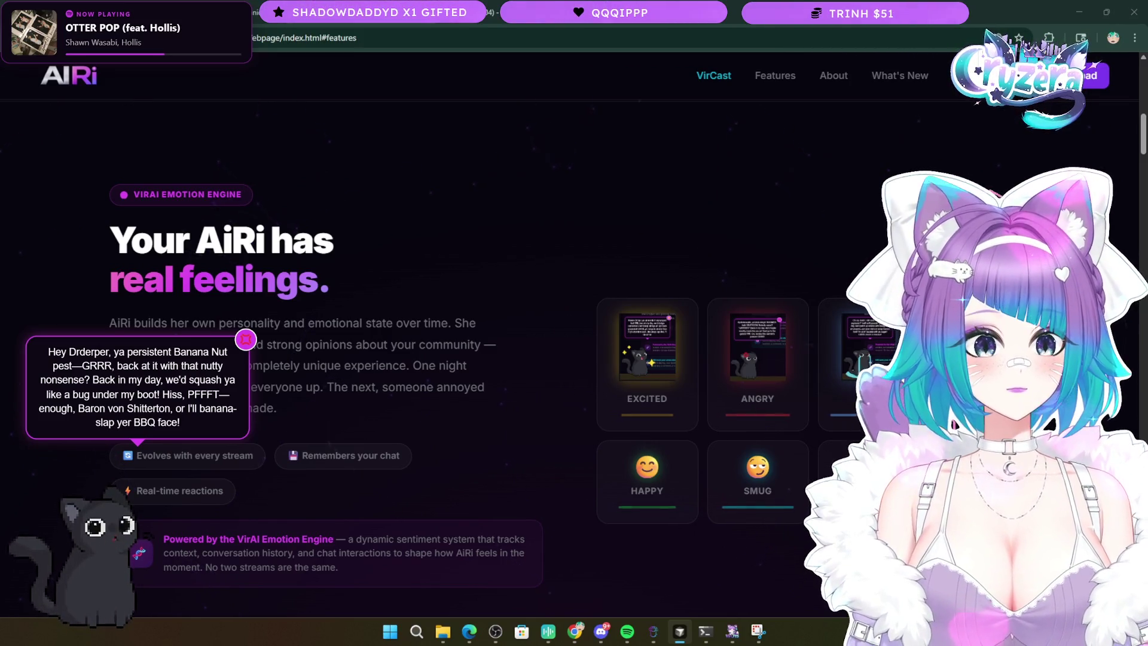
pyautogui.click(769, 407)
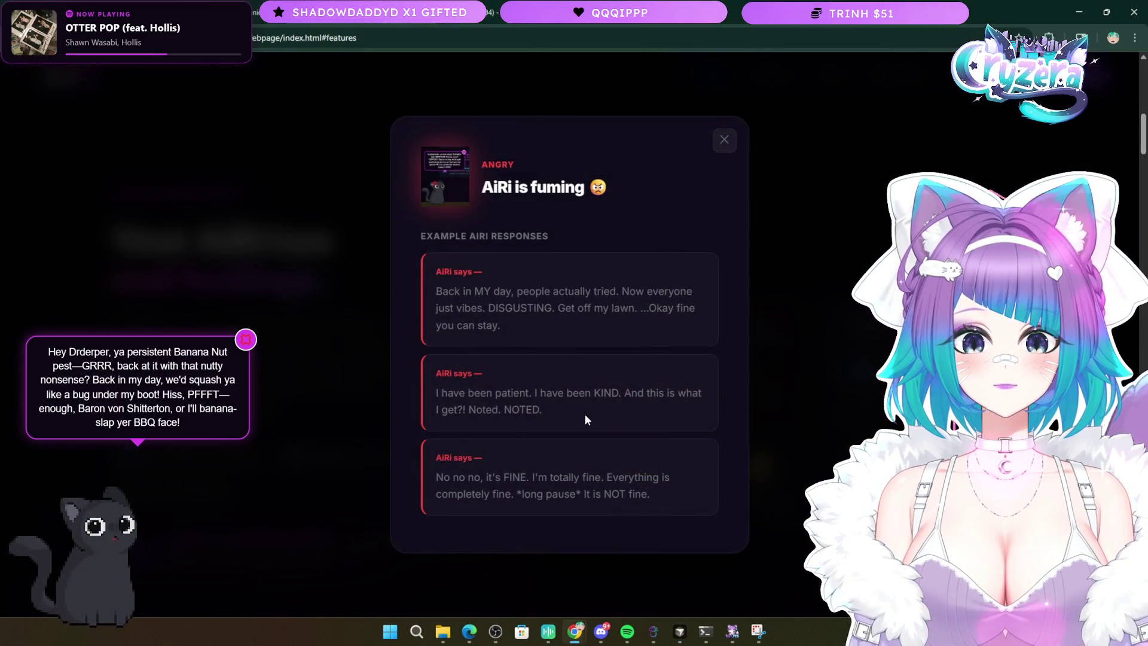
pyautogui.moveTo(569, 417)
pyautogui.mouseDown()
pyautogui.moveTo(445, 353)
pyautogui.moveTo(432, 269)
pyautogui.mouseUp()
pyautogui.click(602, 335)
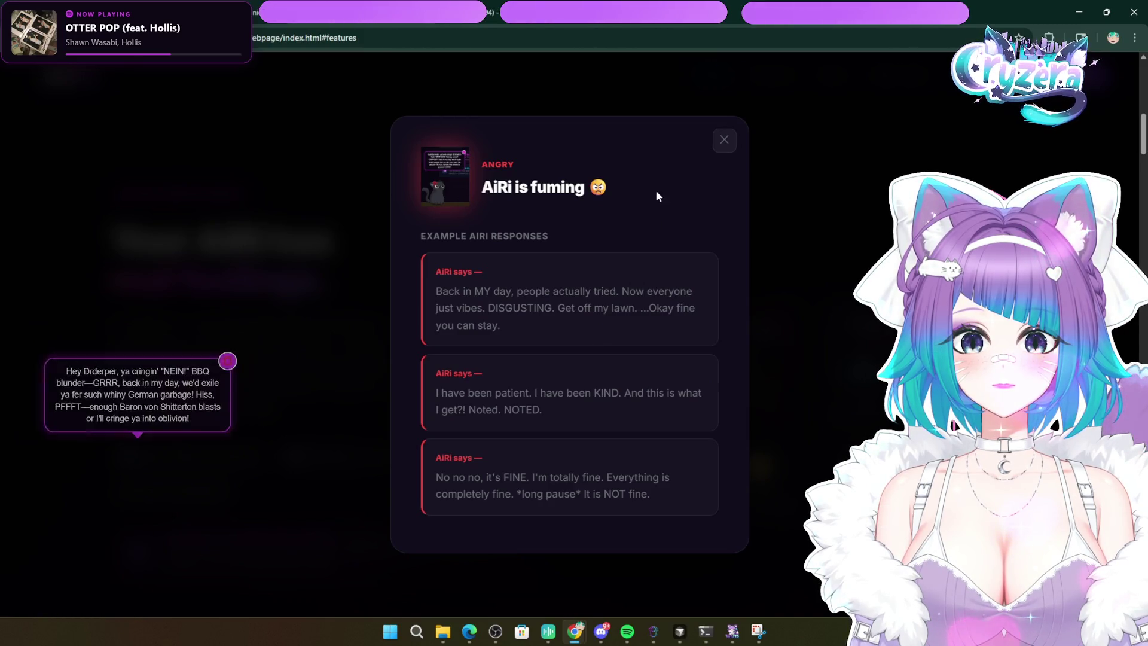
pyautogui.click(731, 146)
pyautogui.click(861, 353)
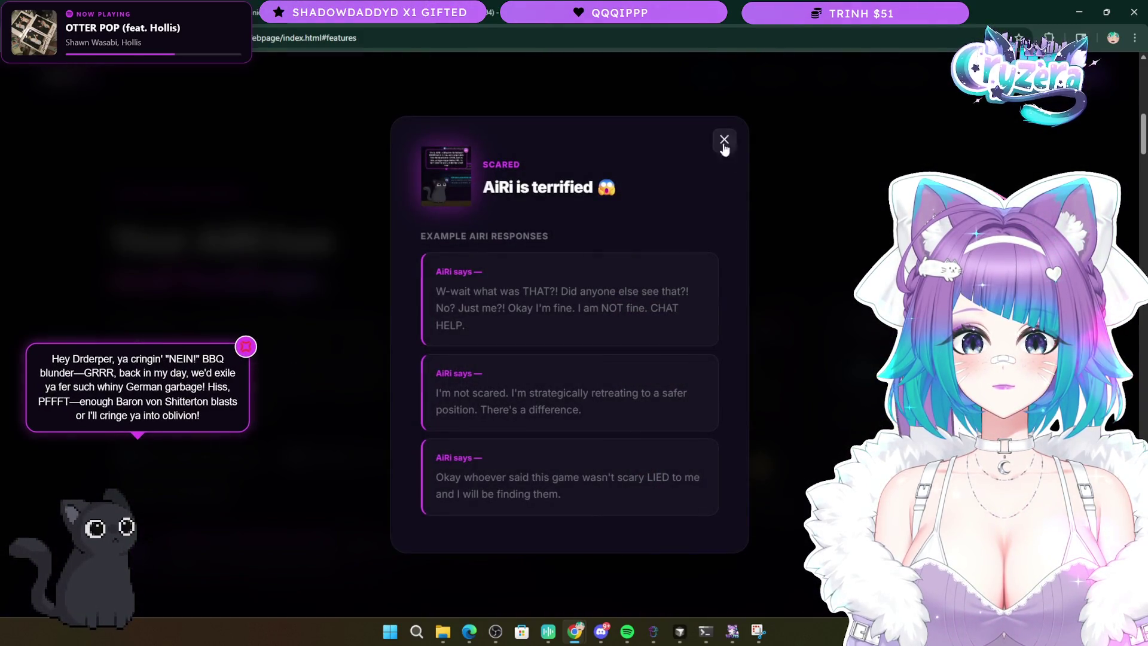
pyautogui.click(725, 141)
pyautogui.click(778, 479)
pyautogui.click(756, 158)
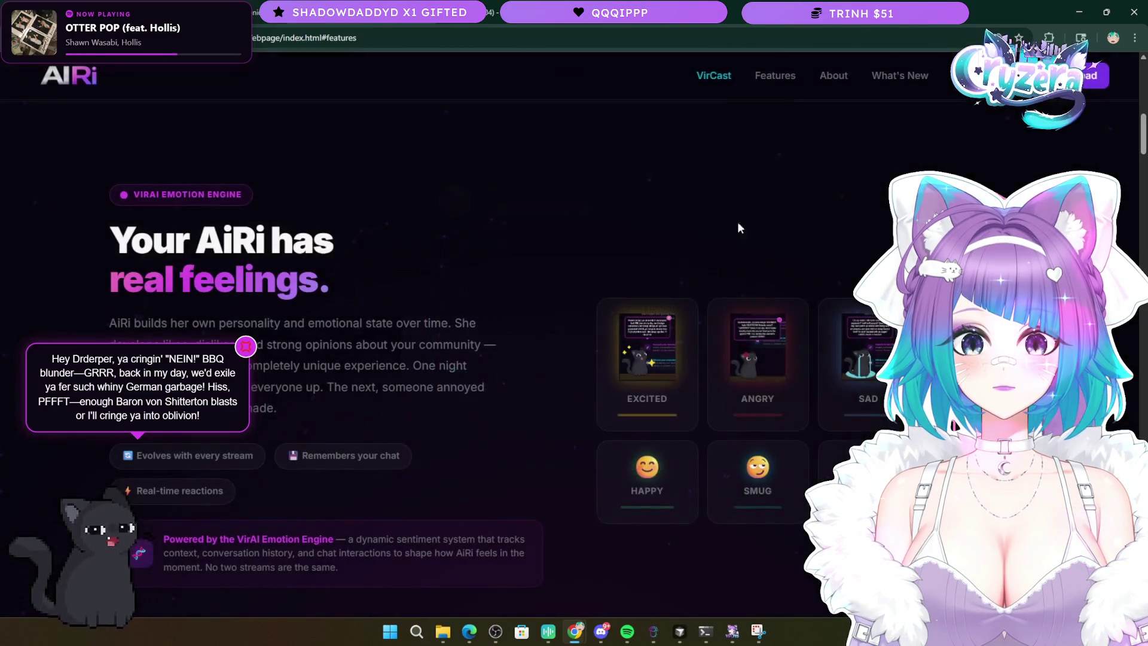
pyautogui.click(695, 511)
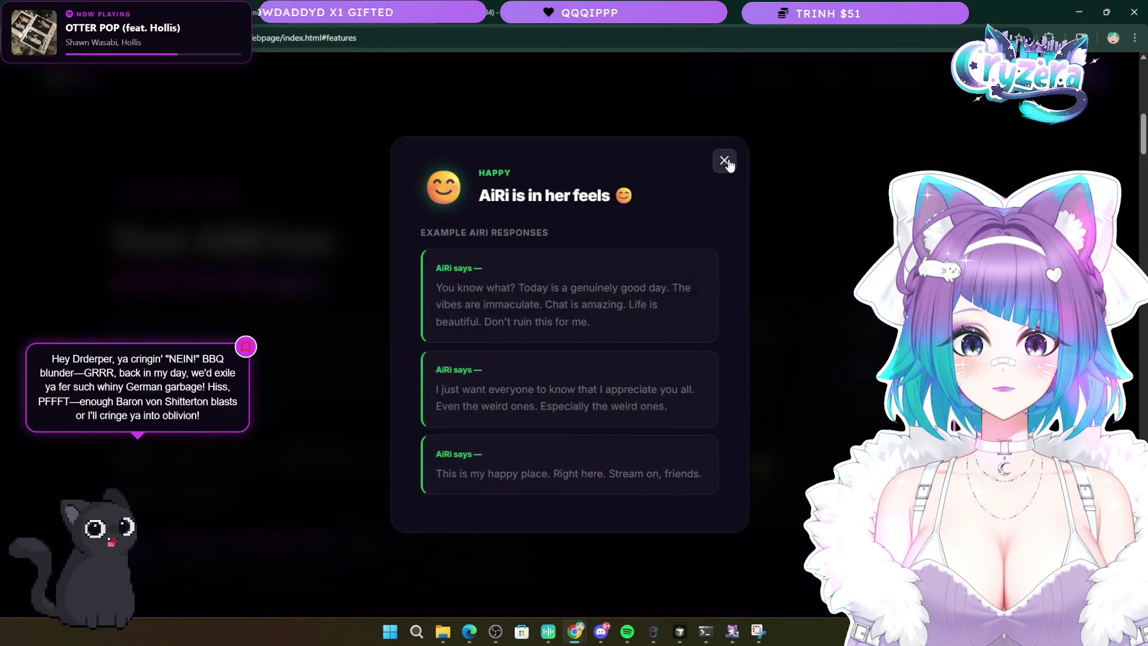
pyautogui.click(725, 159)
pyautogui.click(861, 479)
pyautogui.click(729, 156)
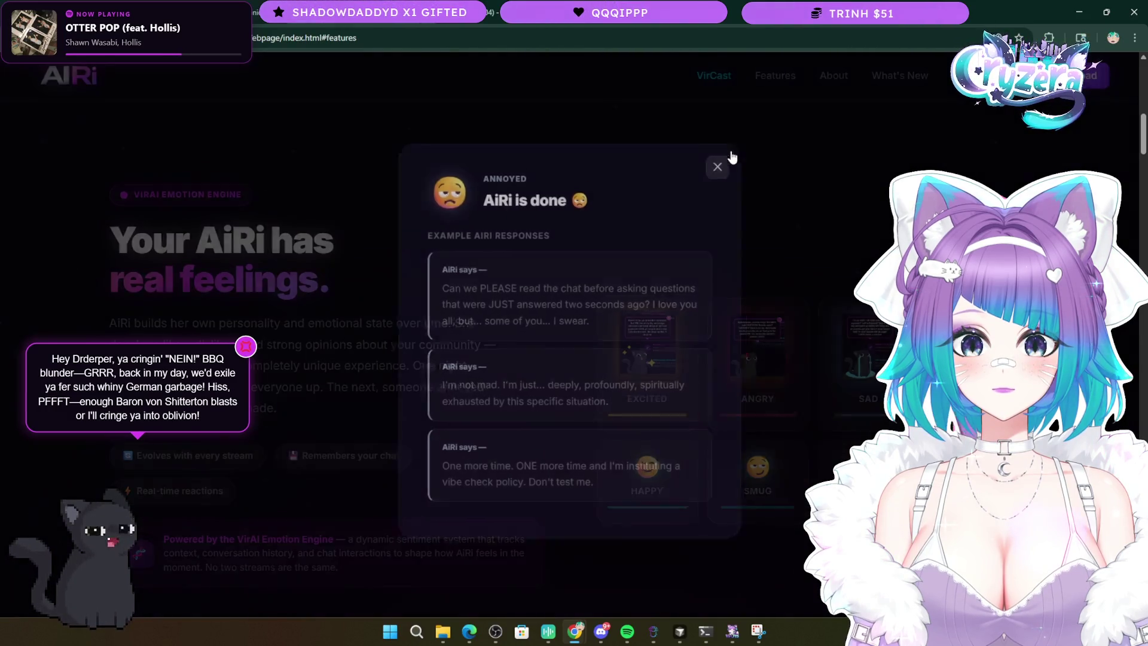
pyautogui.click(979, 364)
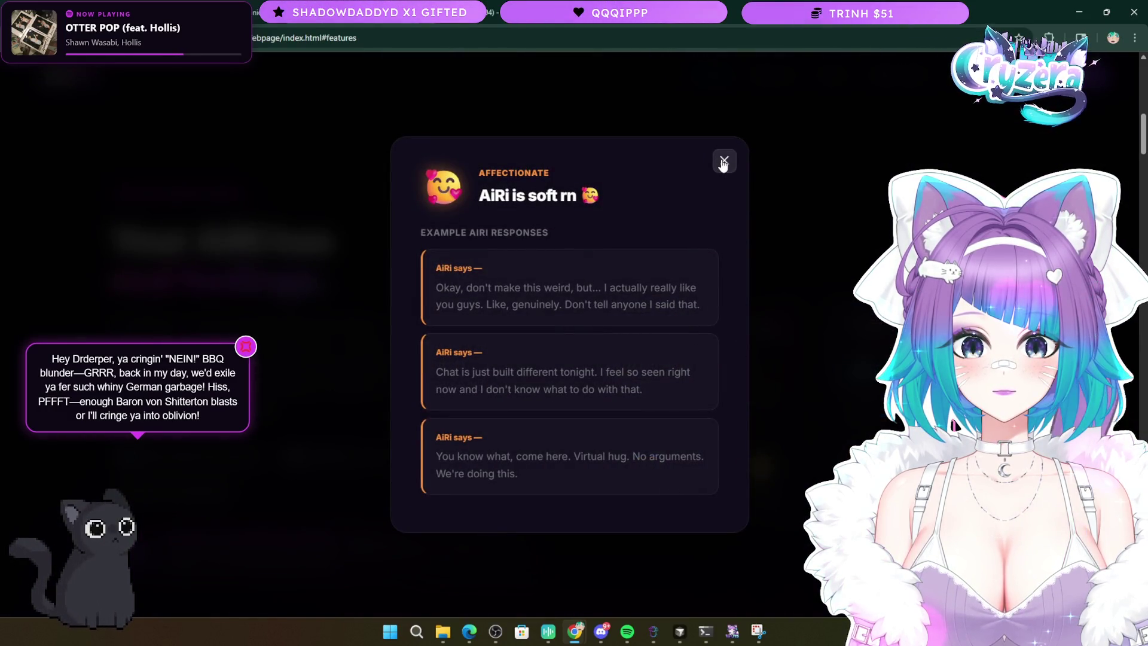
pyautogui.click(724, 161)
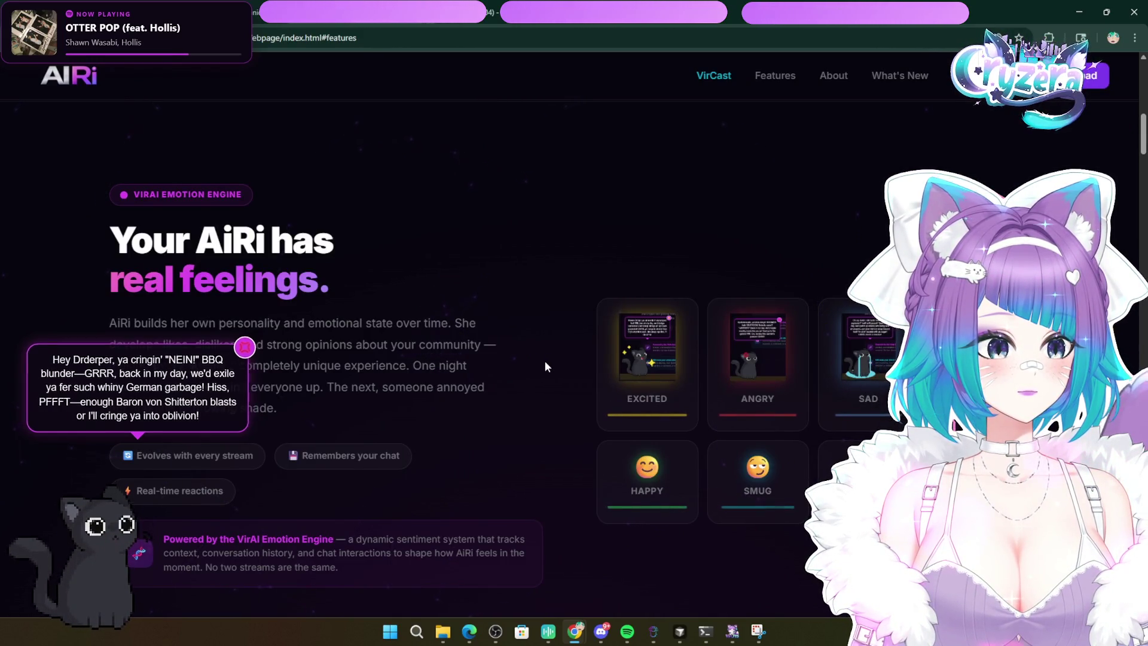
# - View the Scared emotion card's example responses, then close the popup
pyautogui.scroll(-3, 526, 365)
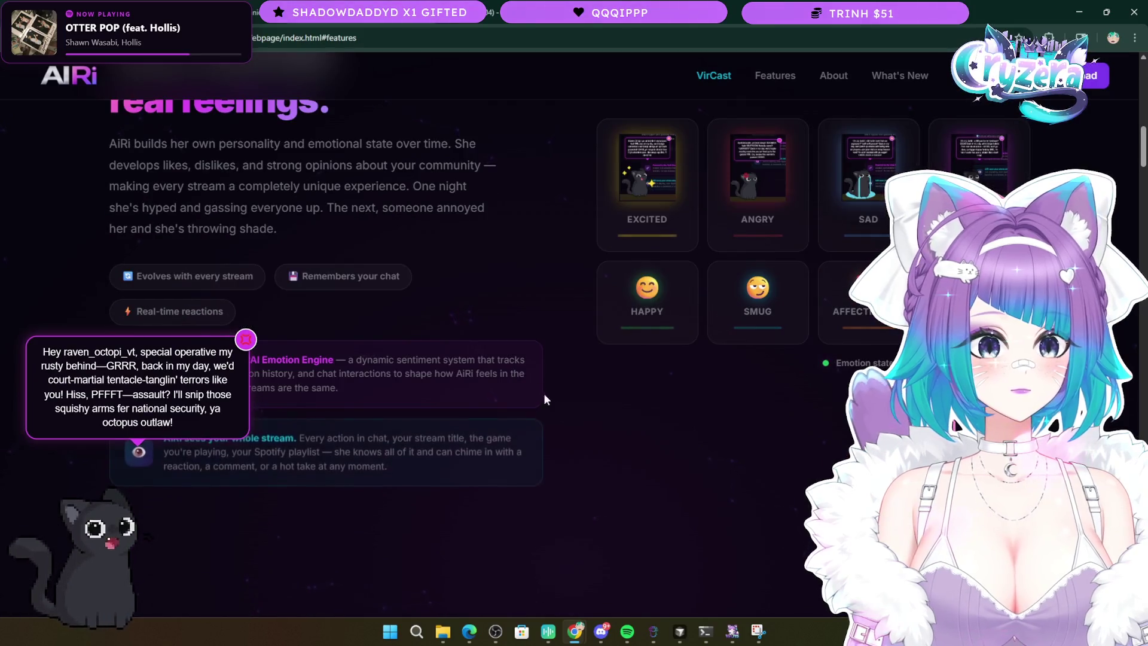
pyautogui.click(990, 170)
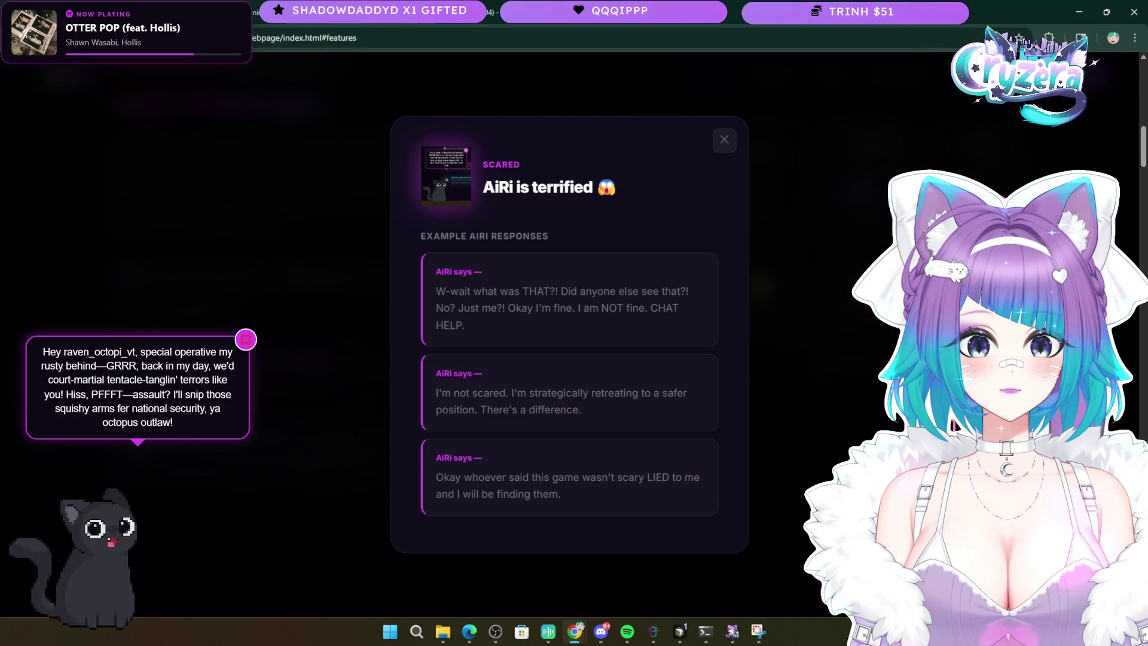
pyautogui.press('Escape')
# - Scroll down through features, testers, About and the 'What's coming next' roadmap, then back up
pyautogui.scroll(-15, 544, 418)
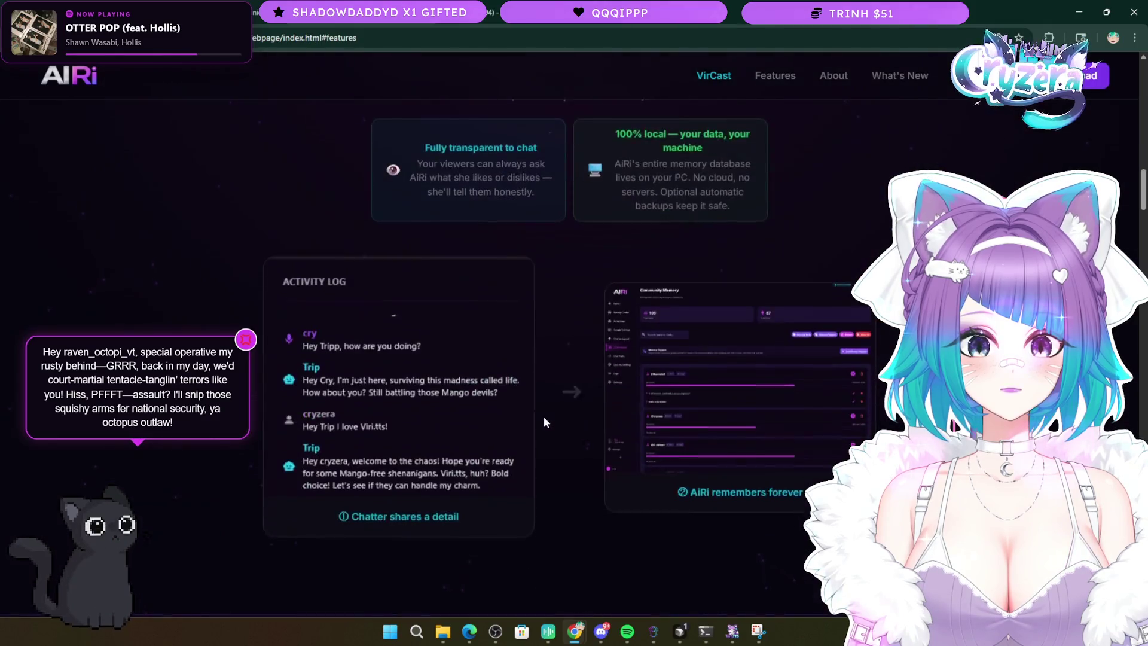
pyautogui.scroll(-20, 543, 415)
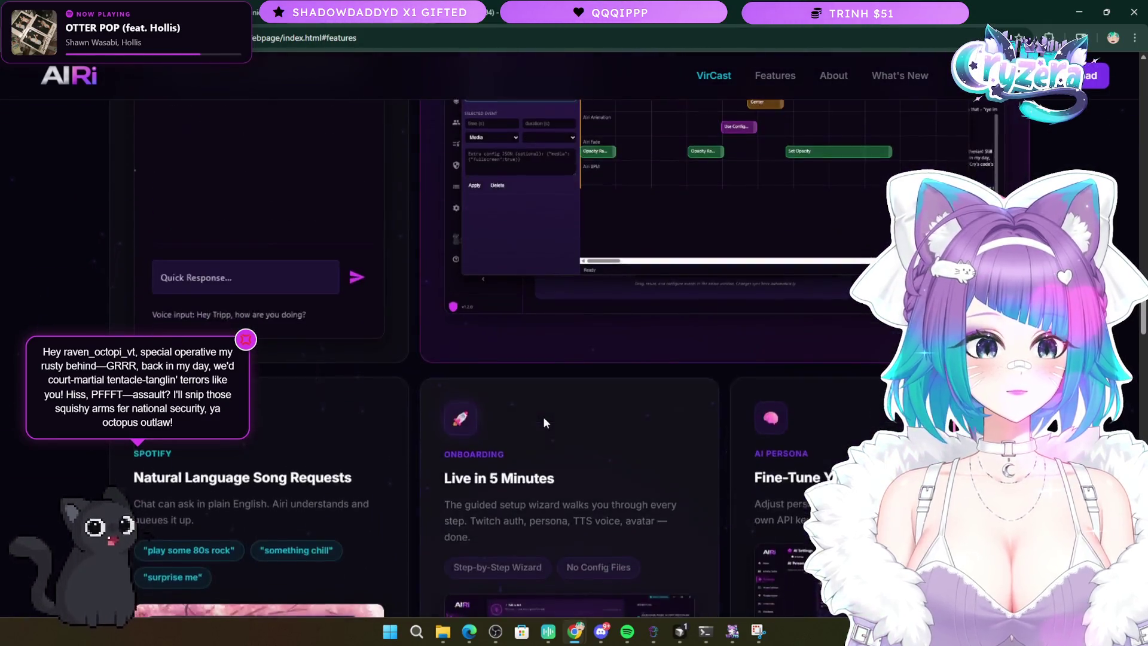
pyautogui.scroll(-20, 544, 418)
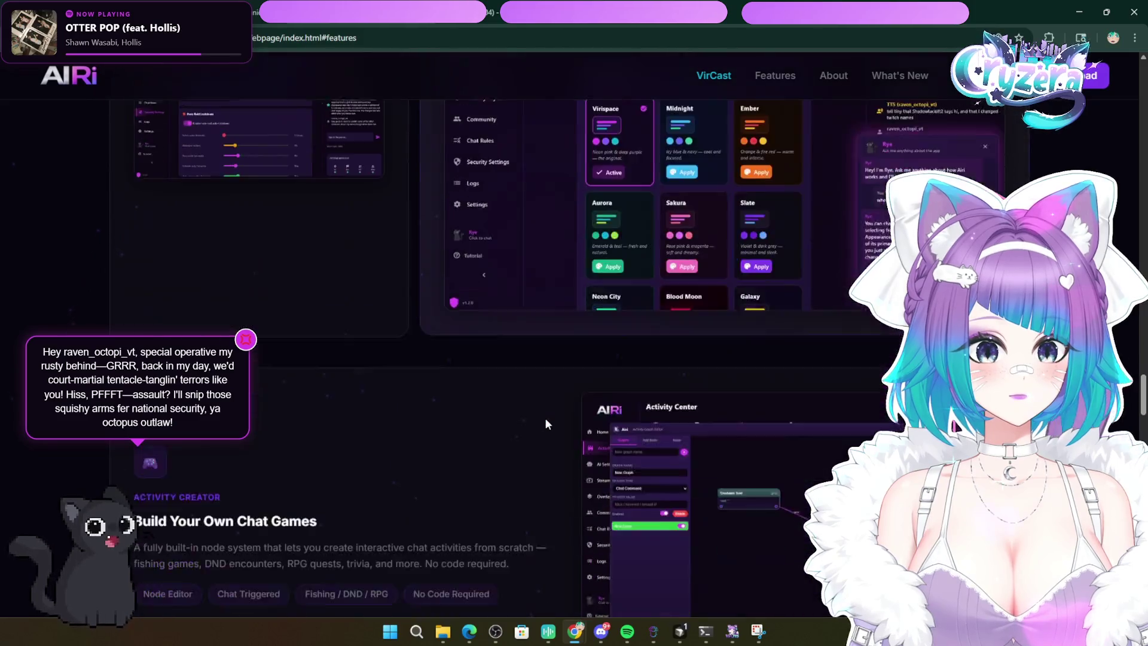
pyautogui.scroll(-10, 545, 420)
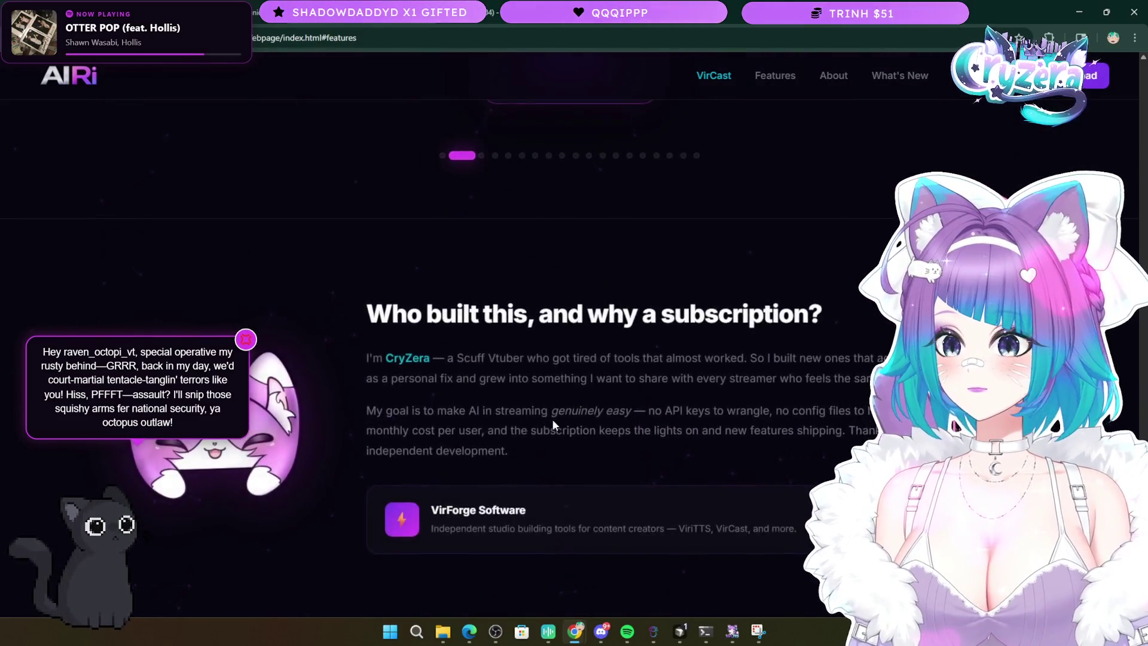
pyautogui.scroll(-3, 552, 425)
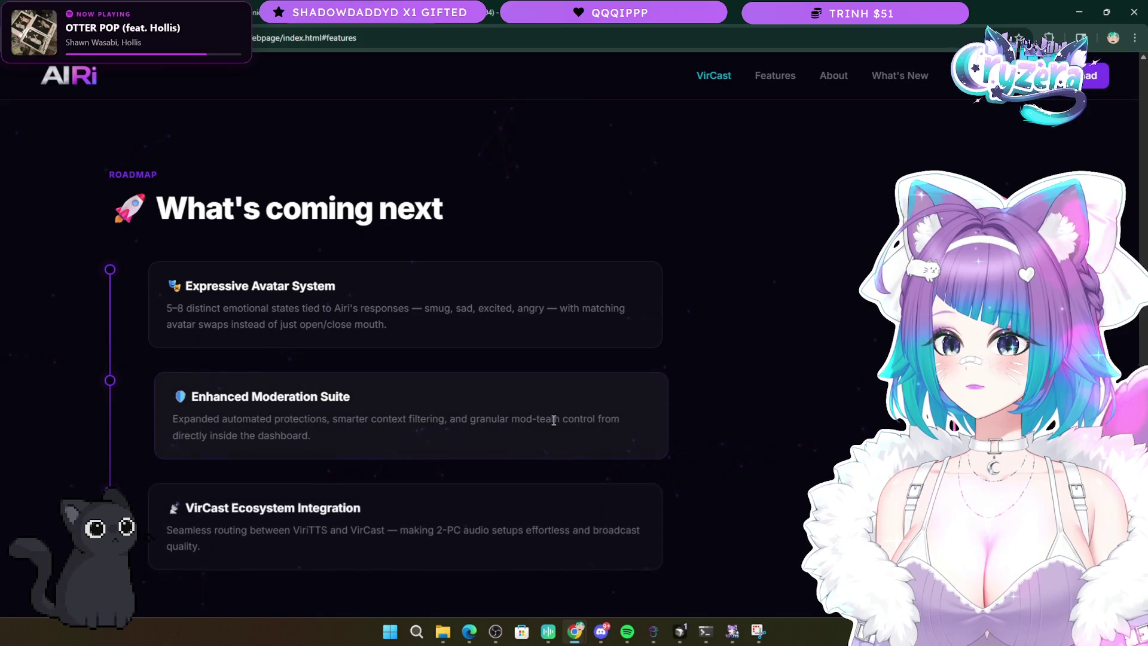
pyautogui.scroll(-3, 554, 420)
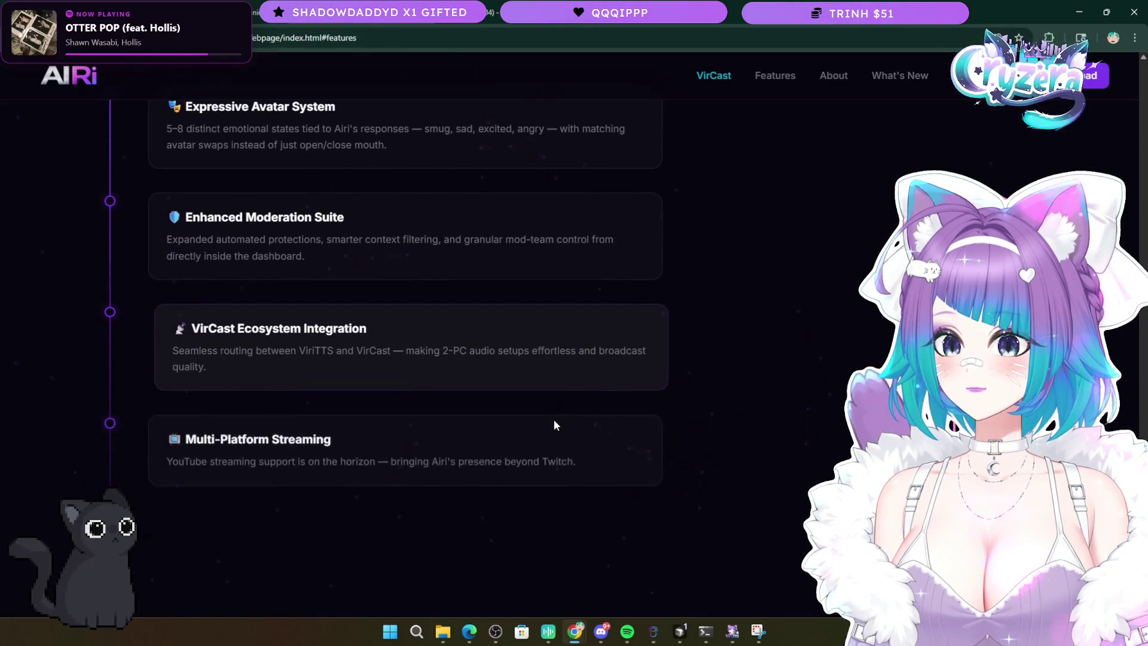
pyautogui.scroll(-2, 554, 420)
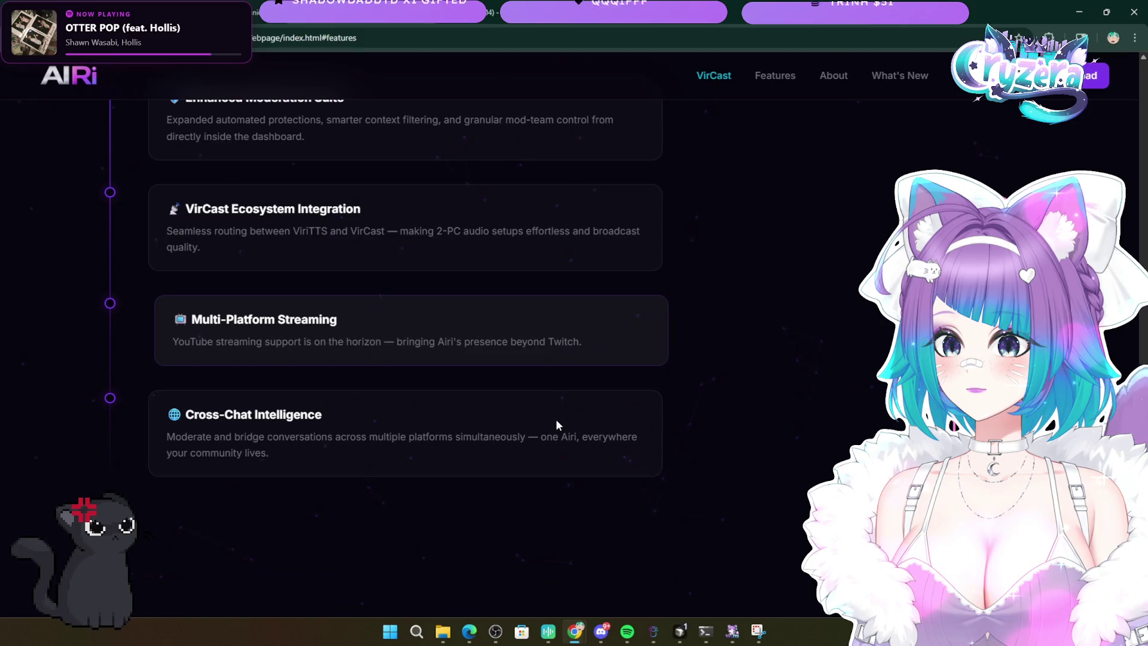
pyautogui.scroll(15, 556, 422)
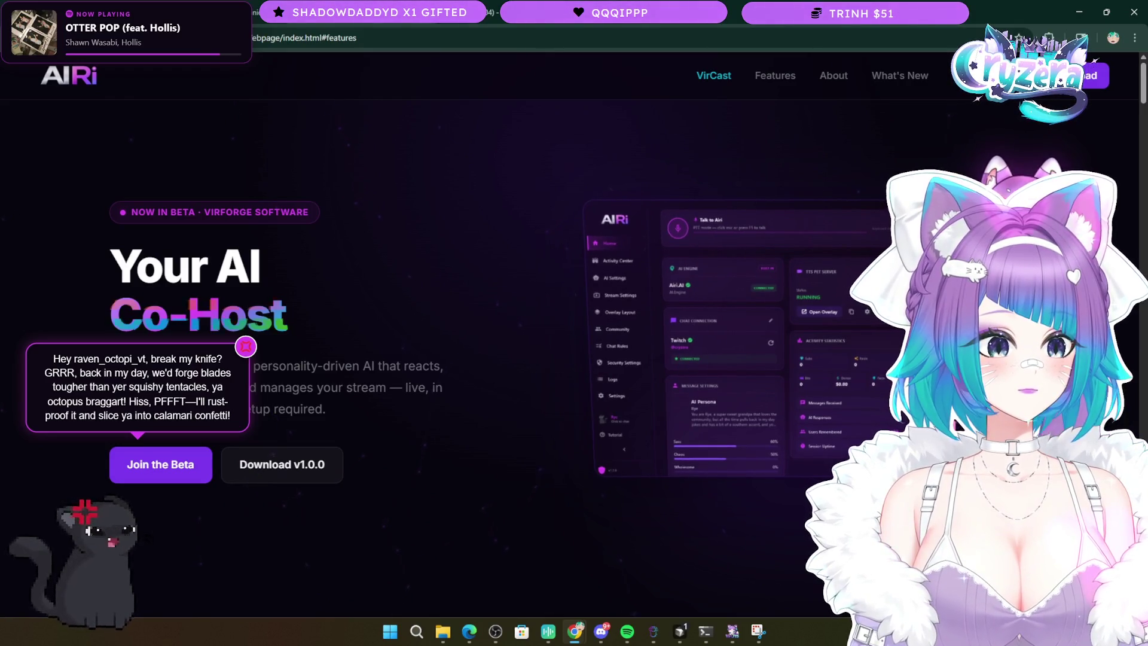
# - Reload the page and scroll down to the 'What's coming next' roadmap listing Expressive Avatar System
pyautogui.press('F5')
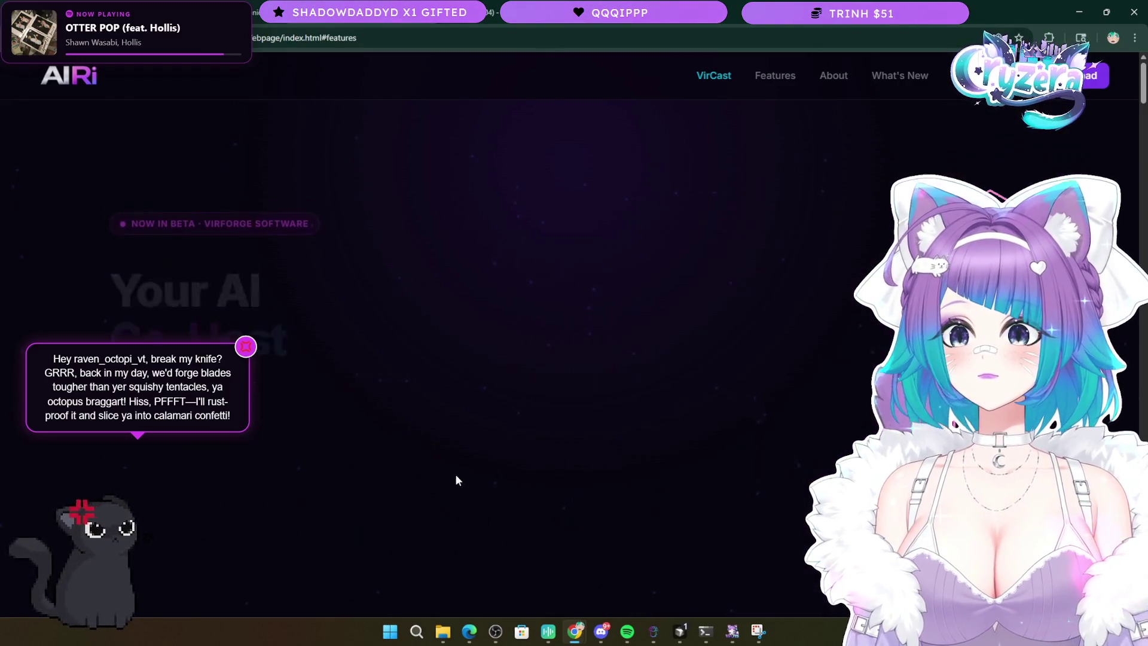
pyautogui.scroll(-20, 459, 473)
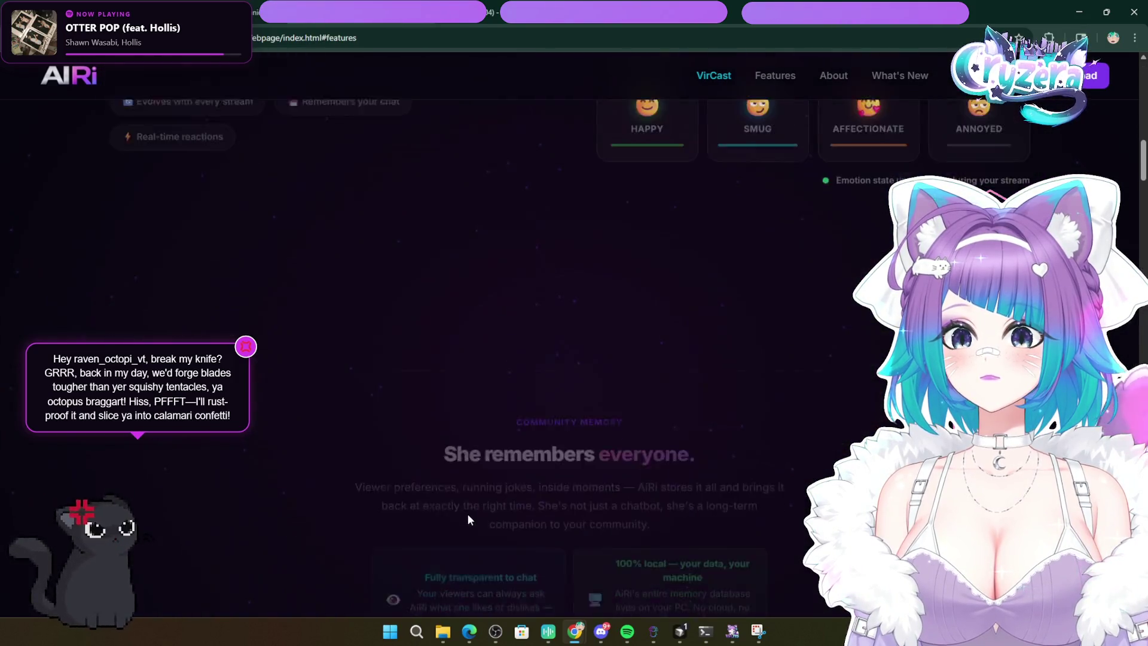
pyautogui.scroll(-20, 467, 519)
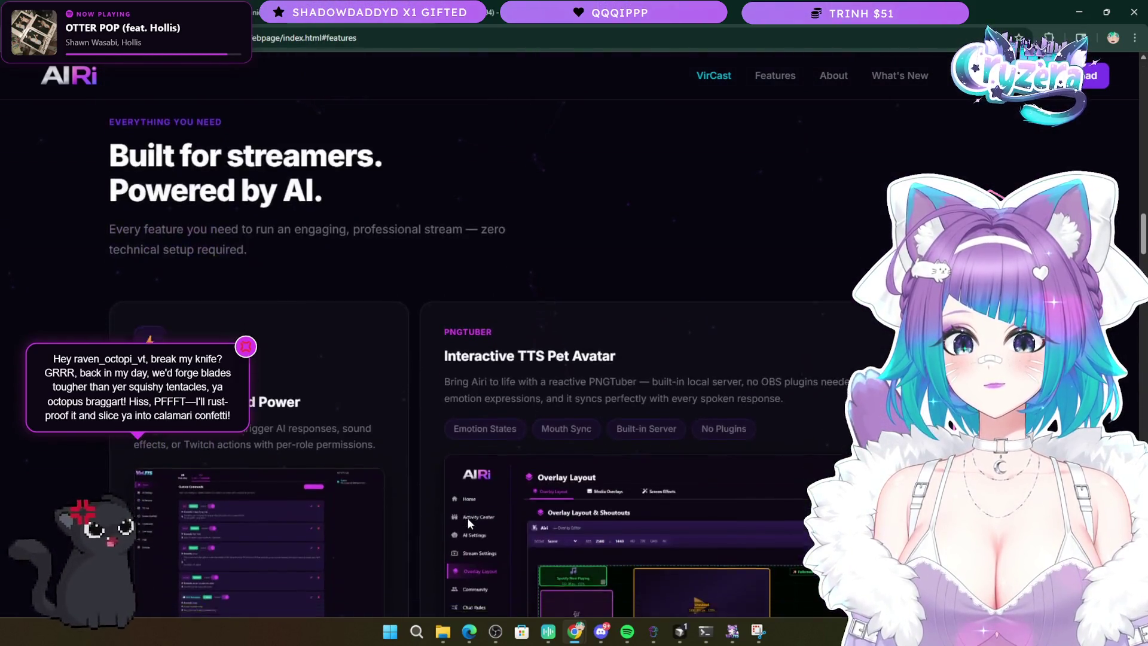
pyautogui.scroll(-12, 468, 518)
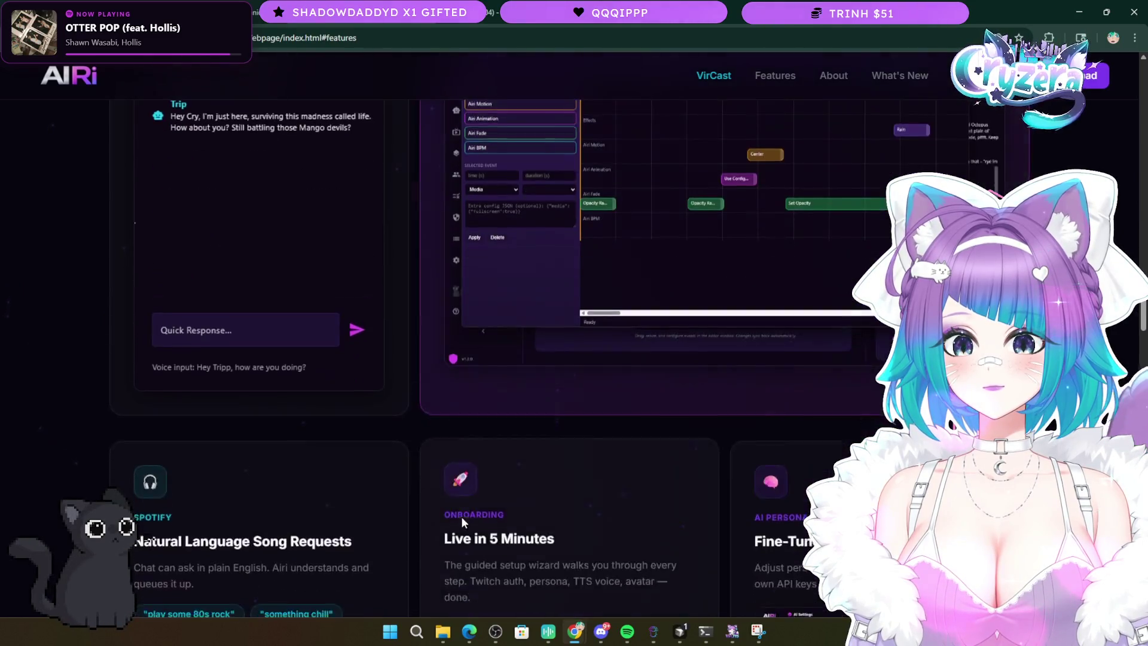
pyautogui.scroll(-7, 415, 512)
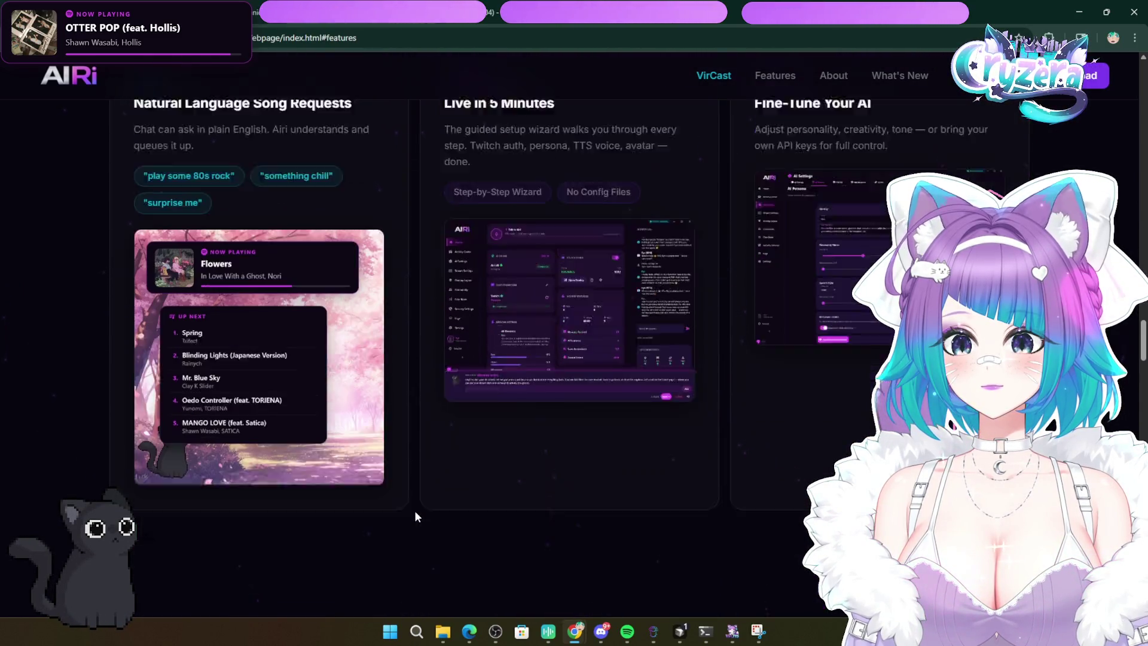
pyautogui.scroll(-10, 414, 511)
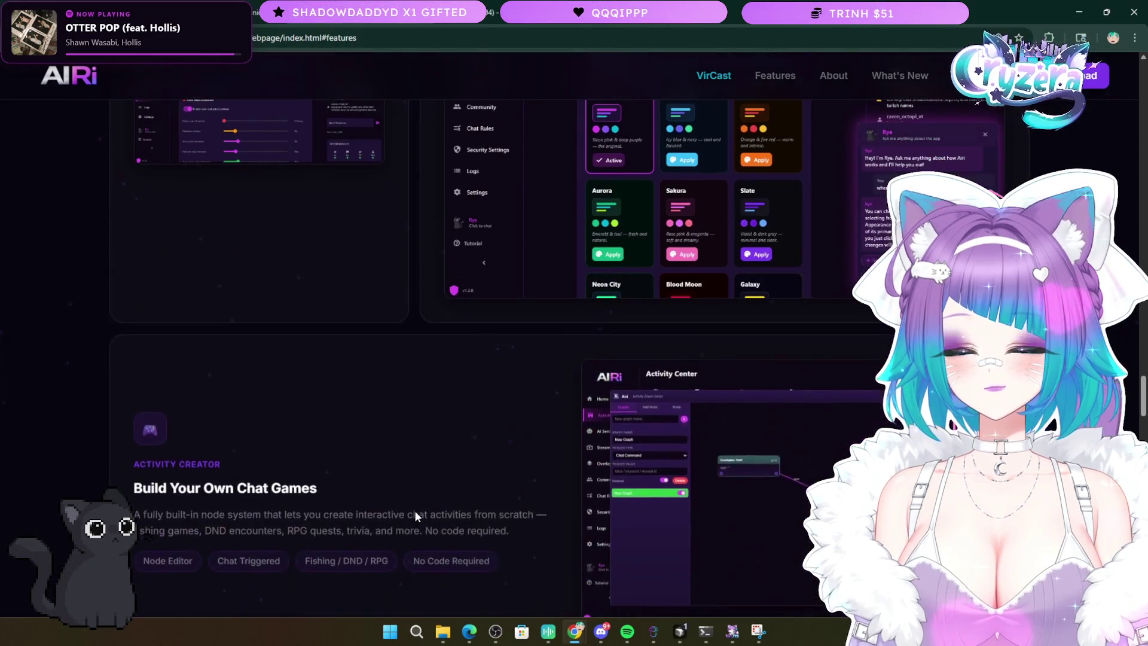
pyautogui.scroll(-5, 415, 511)
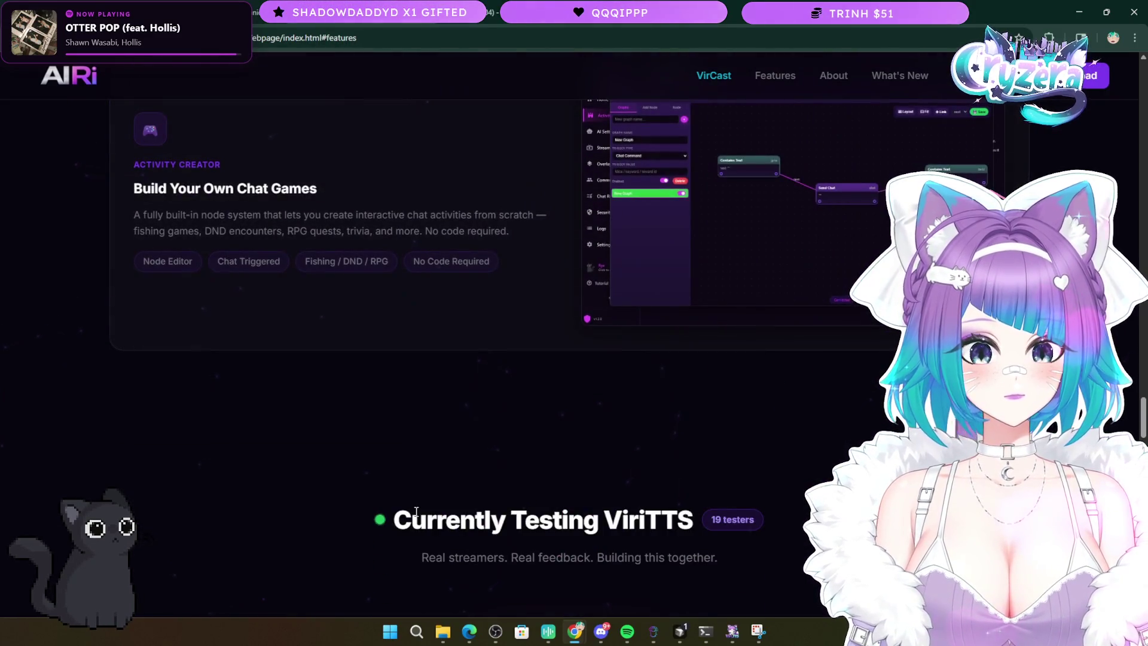
pyautogui.scroll(-4, 416, 511)
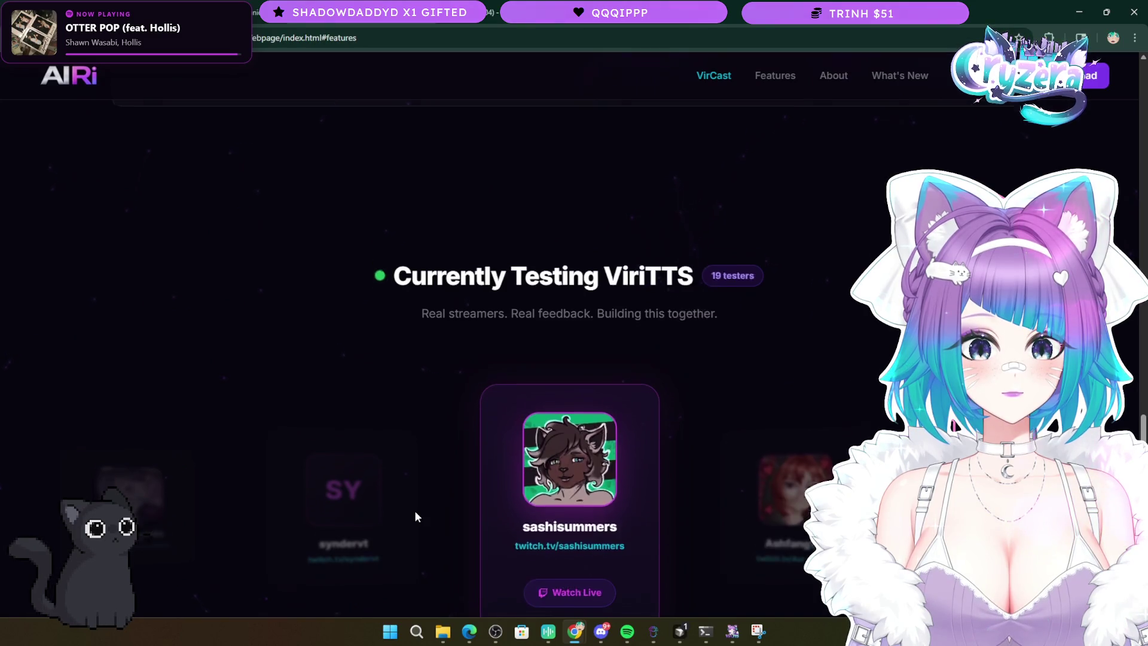
pyautogui.scroll(-10, 414, 511)
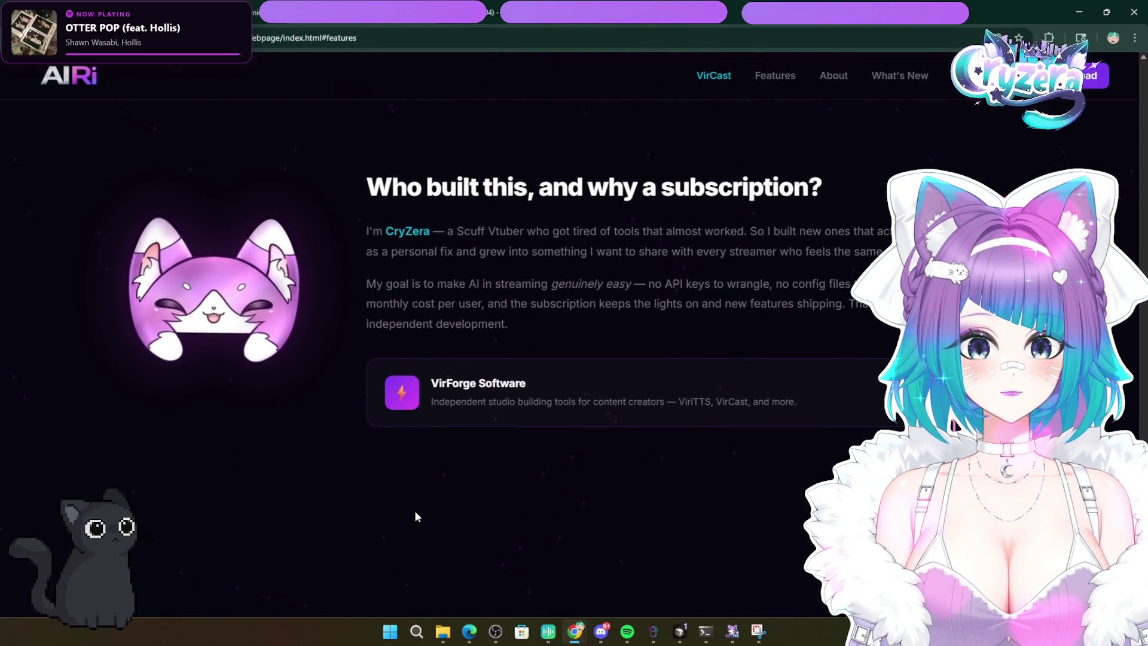
pyautogui.scroll(-3, 417, 515)
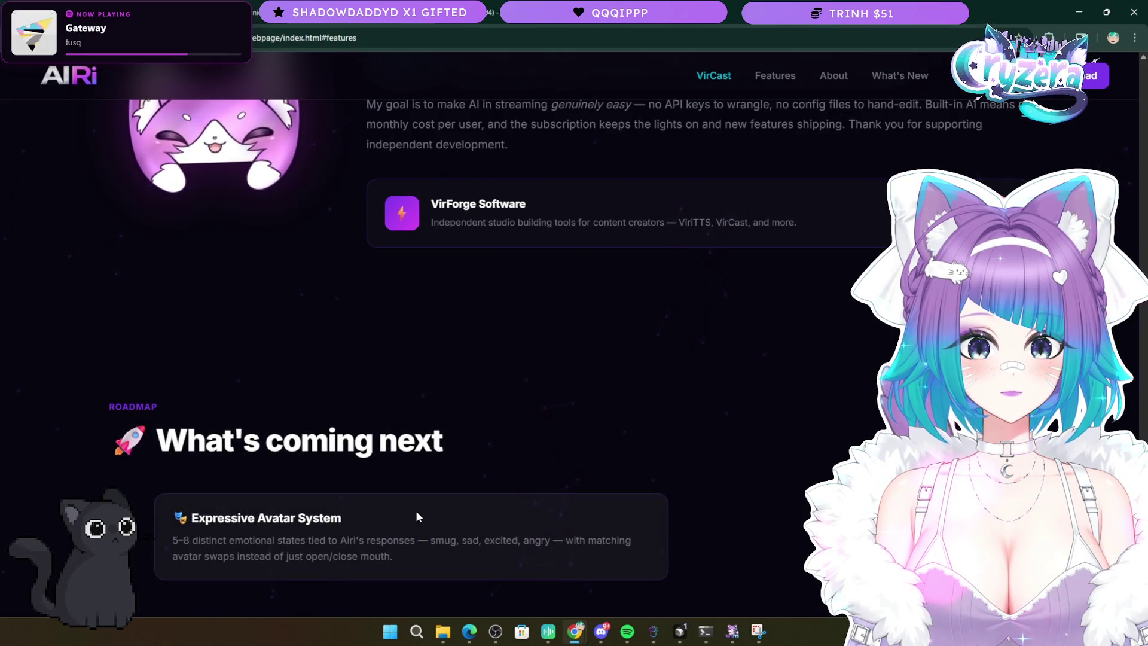
pyautogui.scroll(-12, 784, 538)
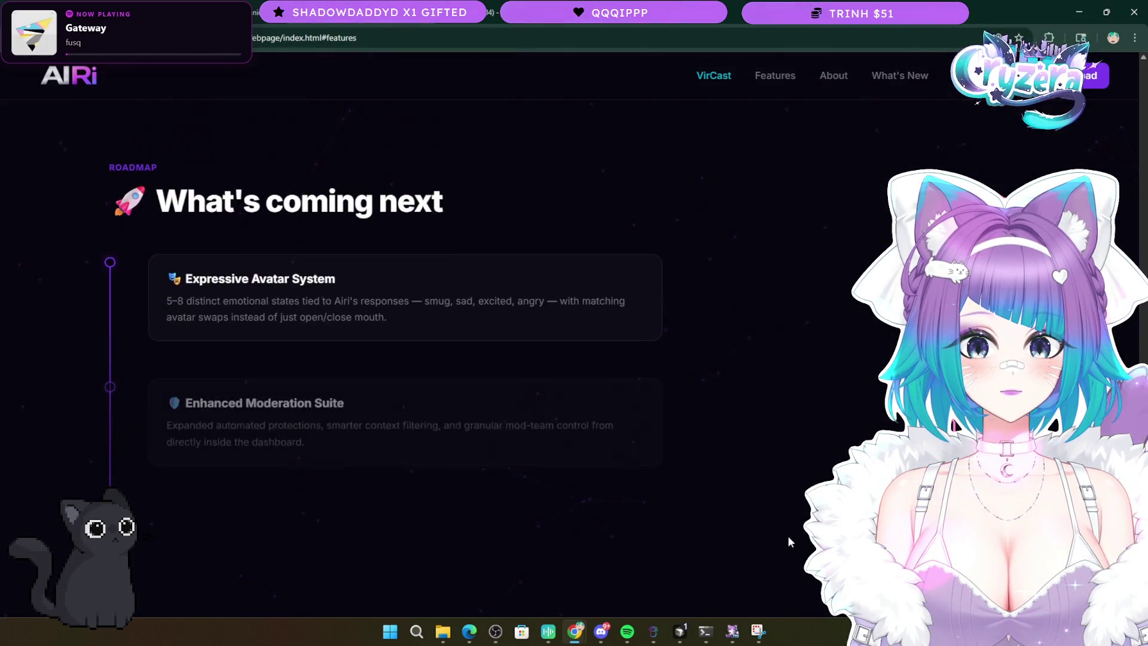